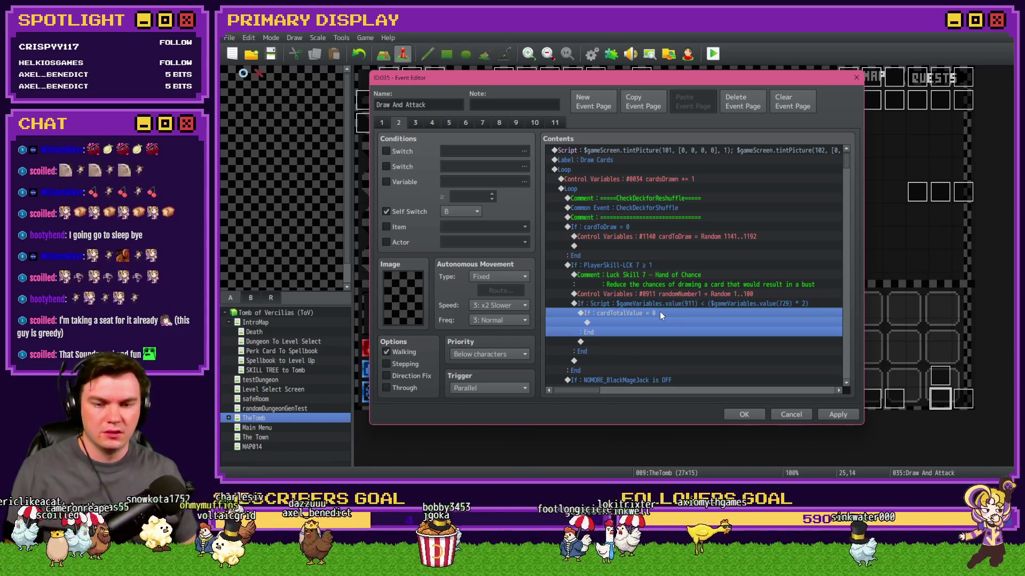
Select the If: cardTotalValue = 0 branch and open its Conditional Branch dialog.
left_click(664, 302)
left_click(663, 312)
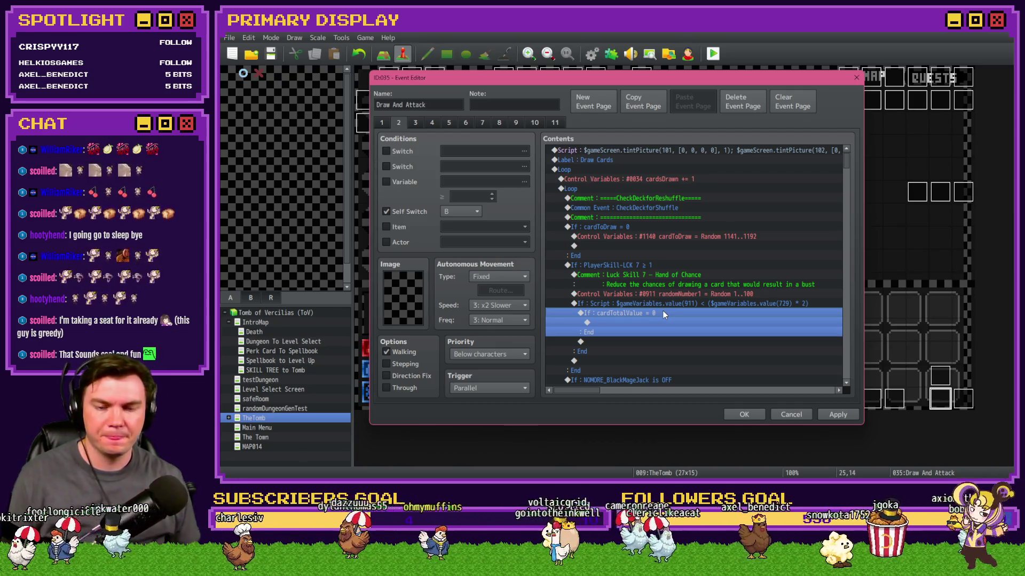
double_click(663, 314)
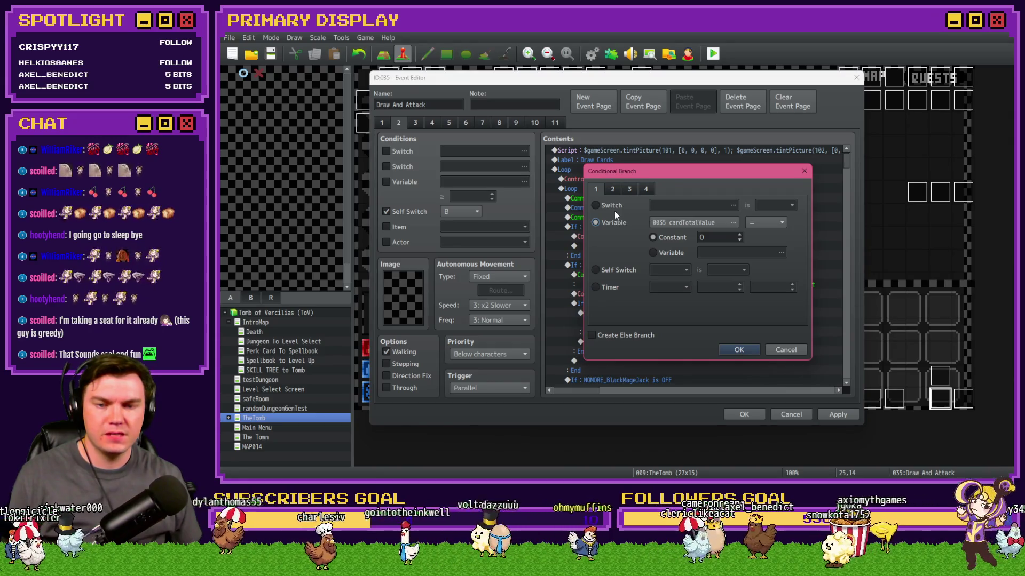
Change the branch to a Script condition $gameVariables.value(1140) and confirm it.
mouse_move(644, 176)
left_mouse_down()
mouse_move(828, 152)
mouse_move(837, 120)
left_mouse_up()
left_click(828, 166)
left_click(794, 260)
left_click(847, 258)
type("$game")
type("riable")
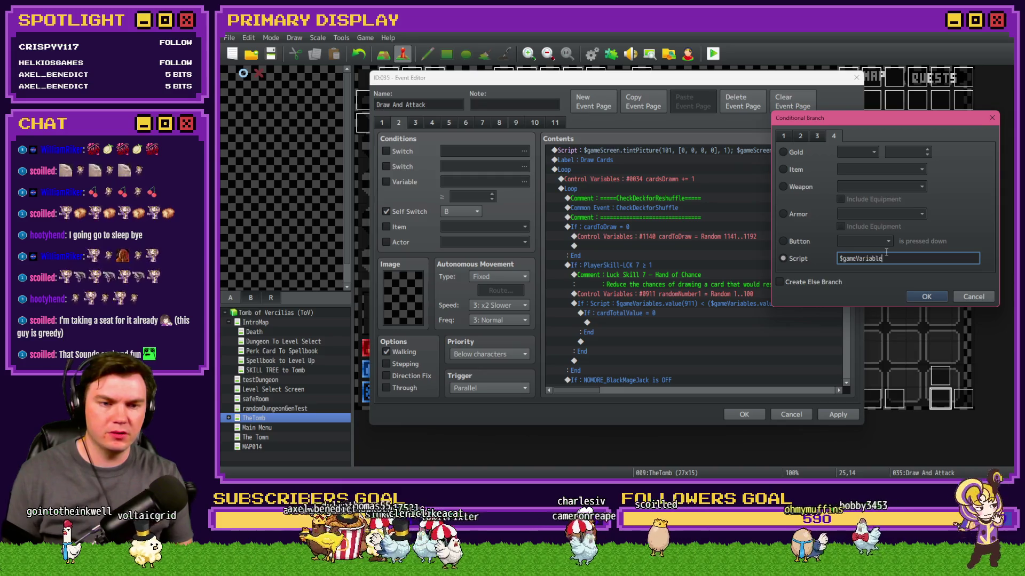
type("s.value()1140")
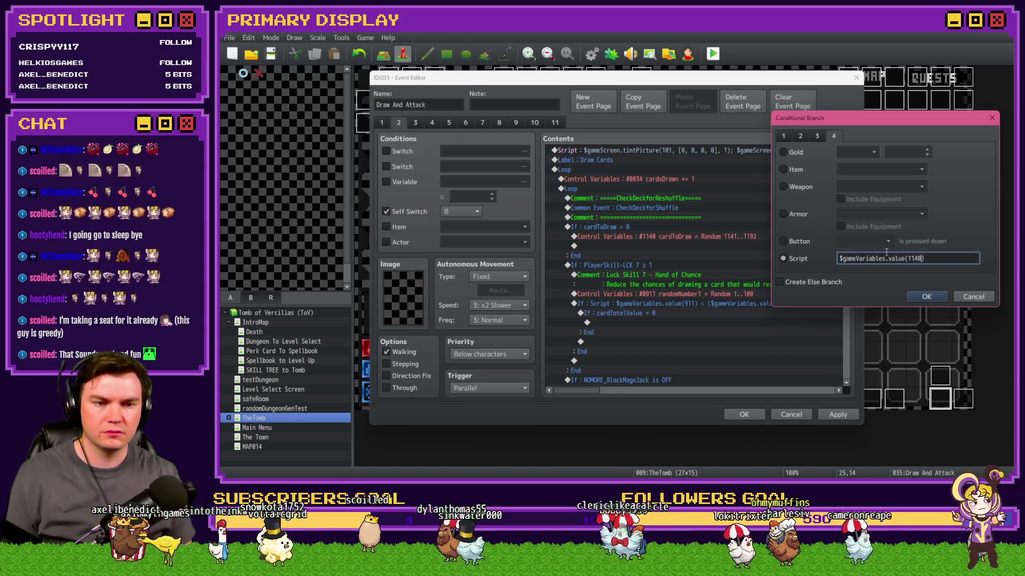
left_click_drag(864, 118, 823, 74)
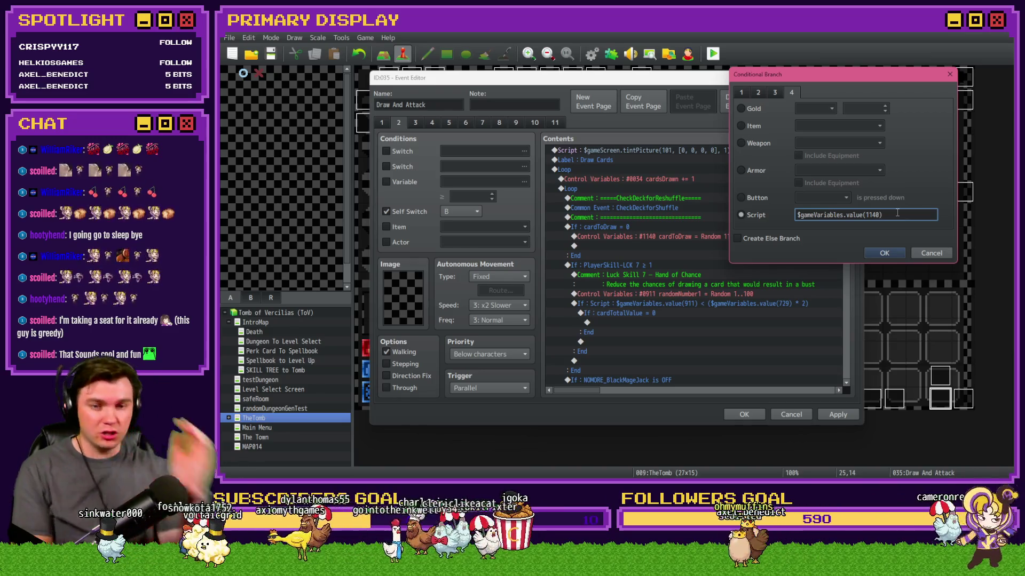
left_click(884, 253)
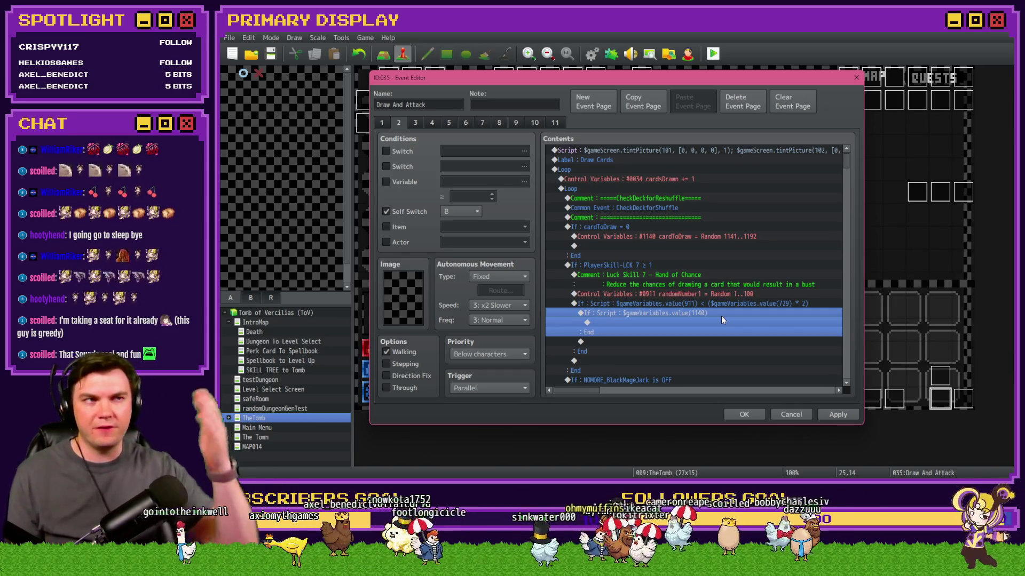
Scroll through the edited contents, save the Draw And Attack event, and open the Database.
left_click(719, 305)
left_click(721, 313)
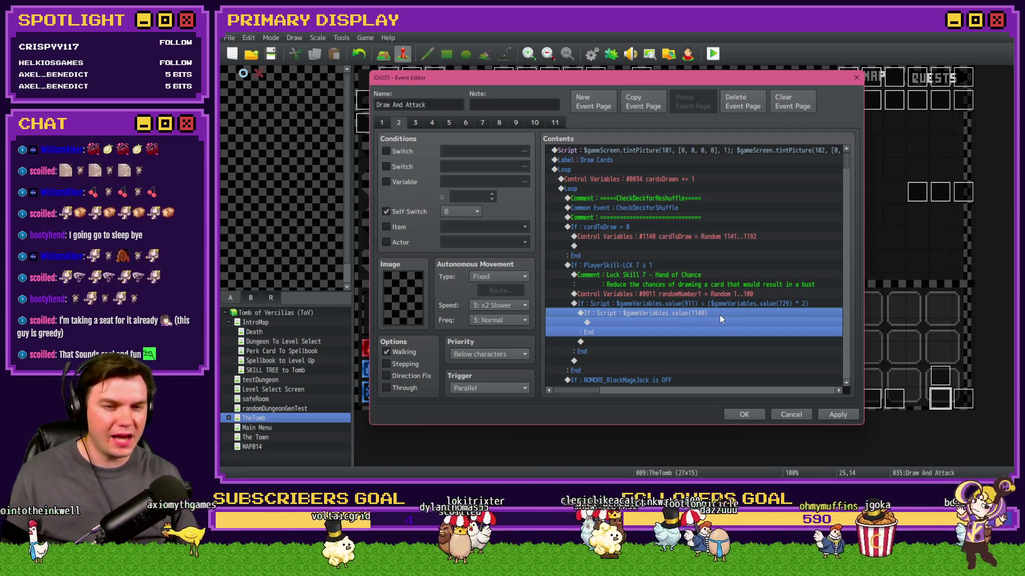
scroll(719, 319, "down", 10)
scroll(719, 323, "down", 10)
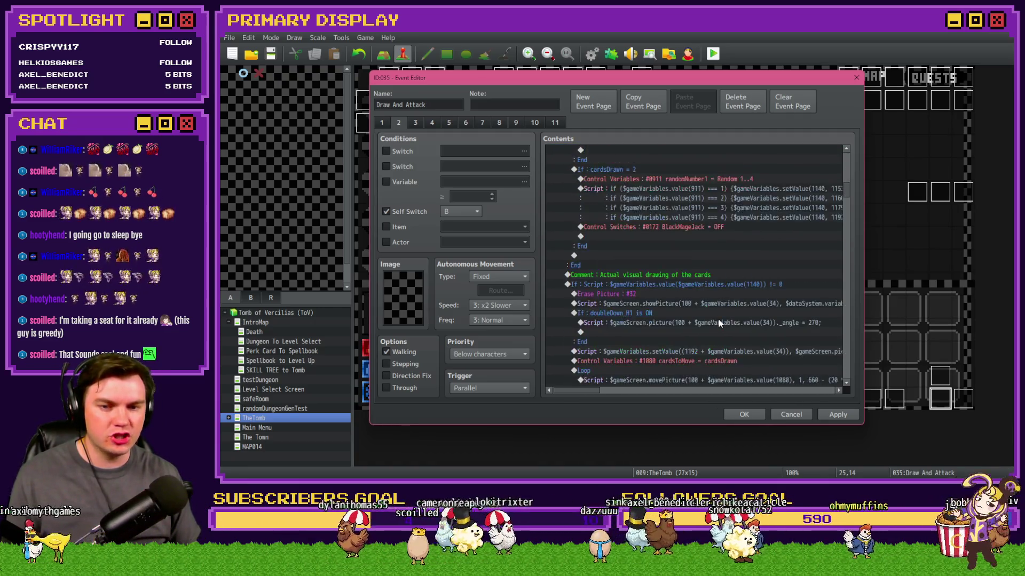
scroll(786, 294, "down", 10)
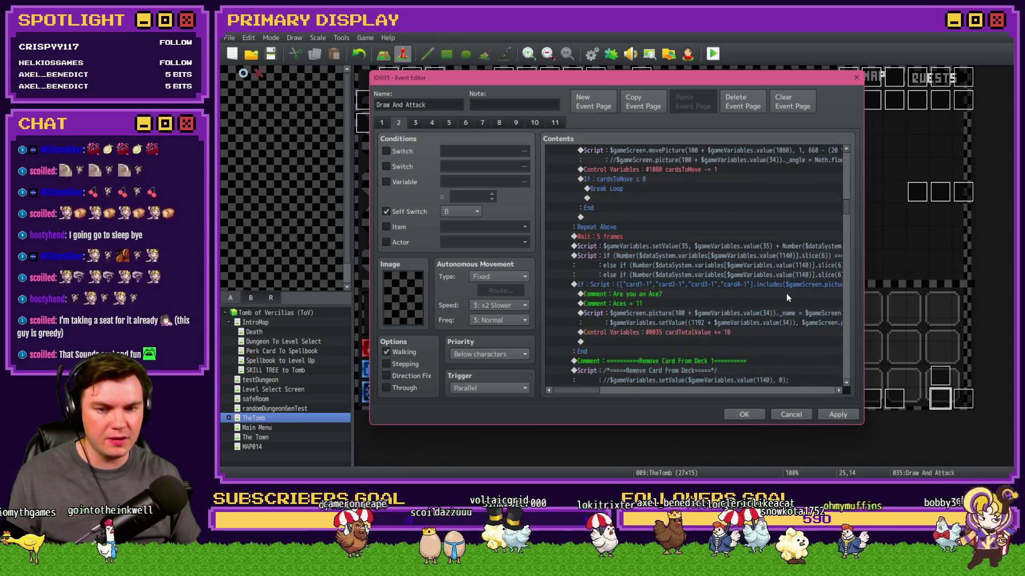
left_click_drag(849, 222, 850, 163)
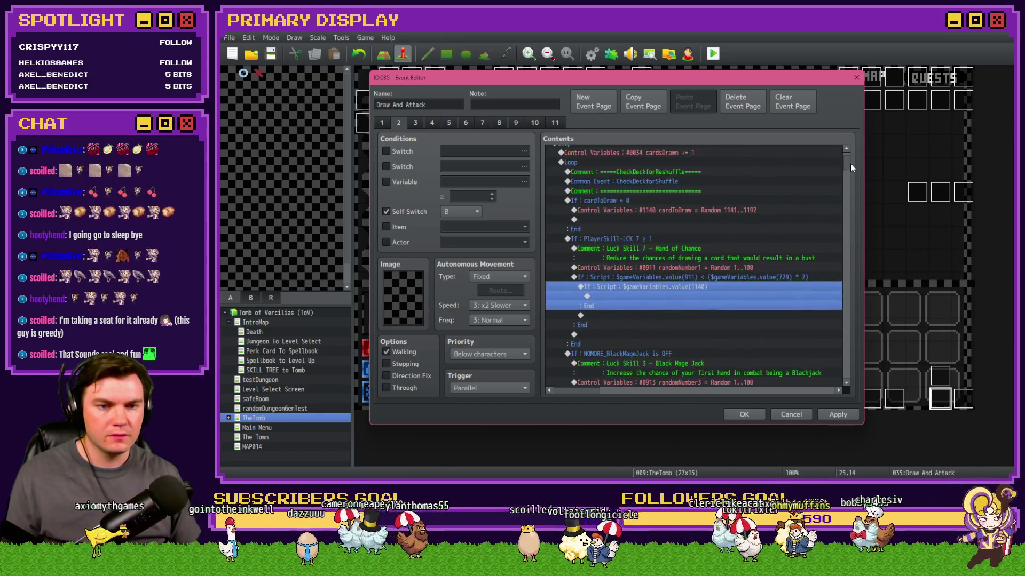
left_click(744, 415)
left_click(592, 53)
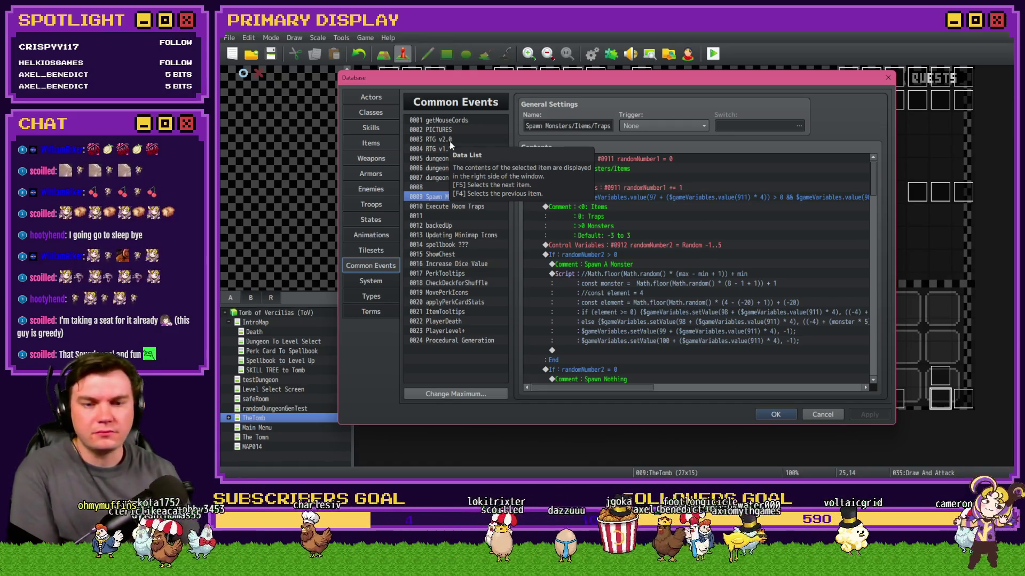
Review the 0003 RTG v2.0 common event, close the Database, and open the Int/Movement event.
left_click(450, 142)
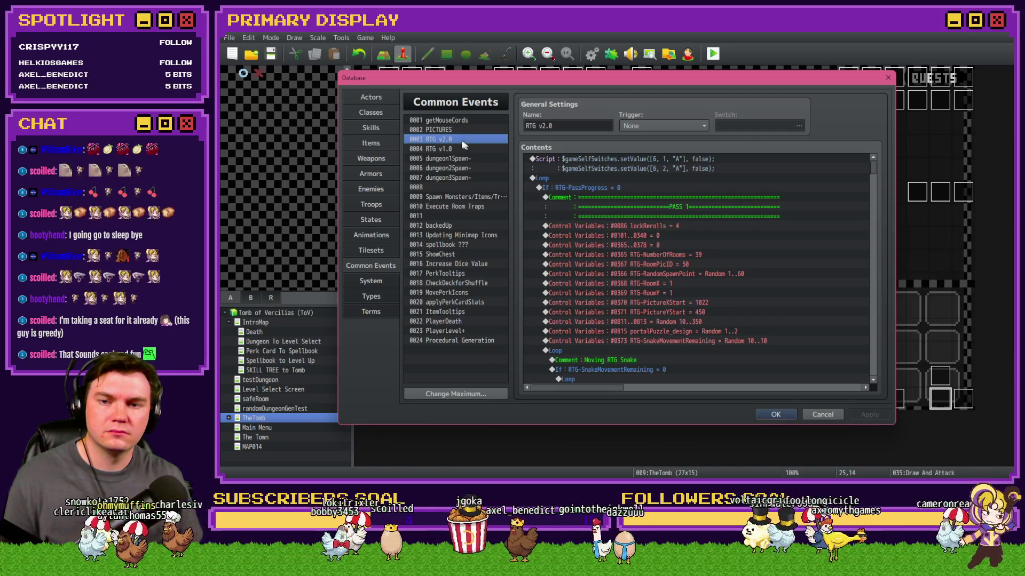
mouse_move(876, 168)
left_mouse_down()
mouse_move(883, 236)
mouse_move(870, 320)
left_mouse_up()
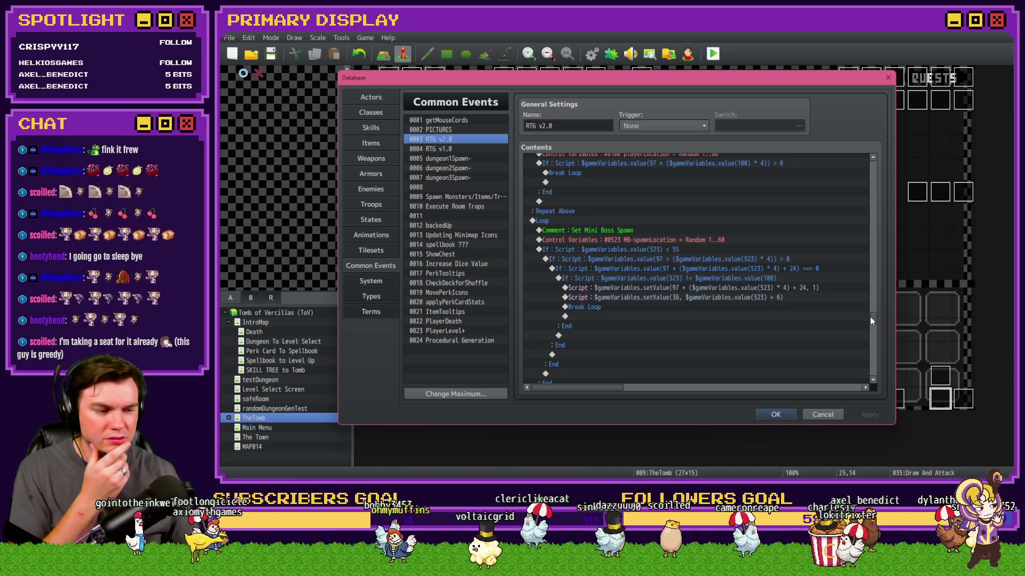
left_click_drag(871, 320, 874, 373)
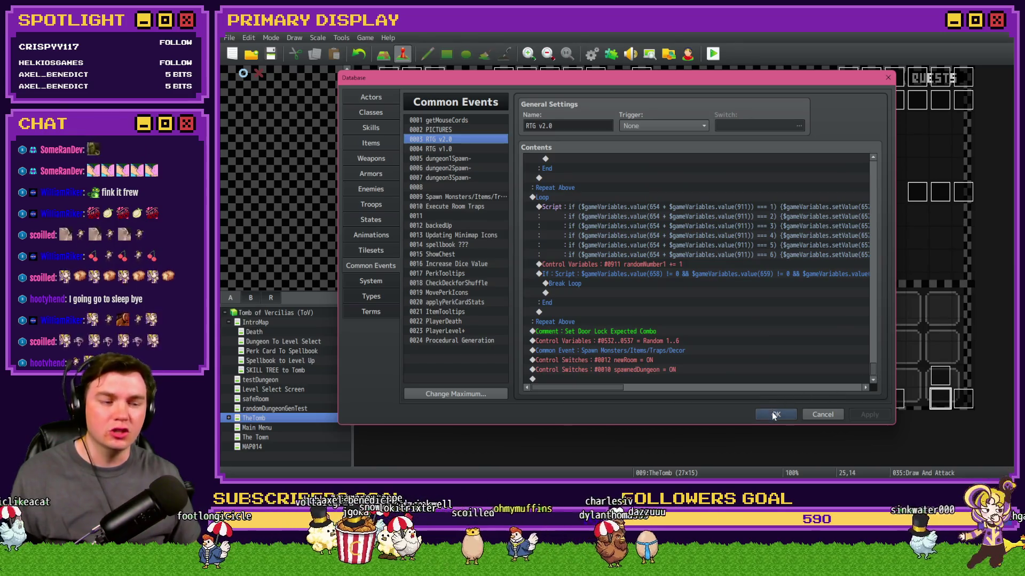
key("Escape")
double_click(389, 76)
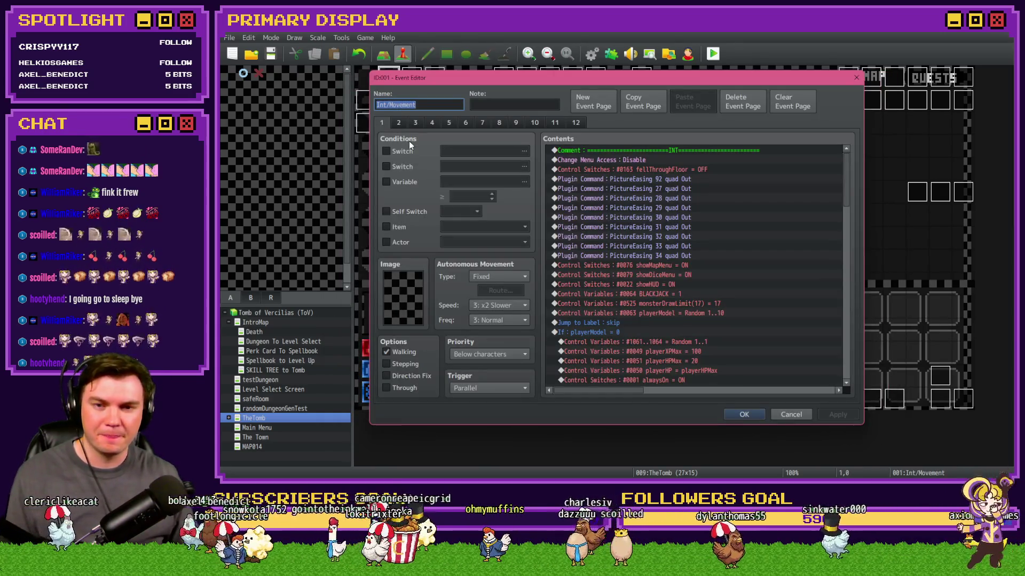
Copy the card-list script condition from Int/Movement's If-Script branch without changing it.
left_click(648, 198)
left_click(653, 207)
double_click(667, 198)
triple_click(755, 311)
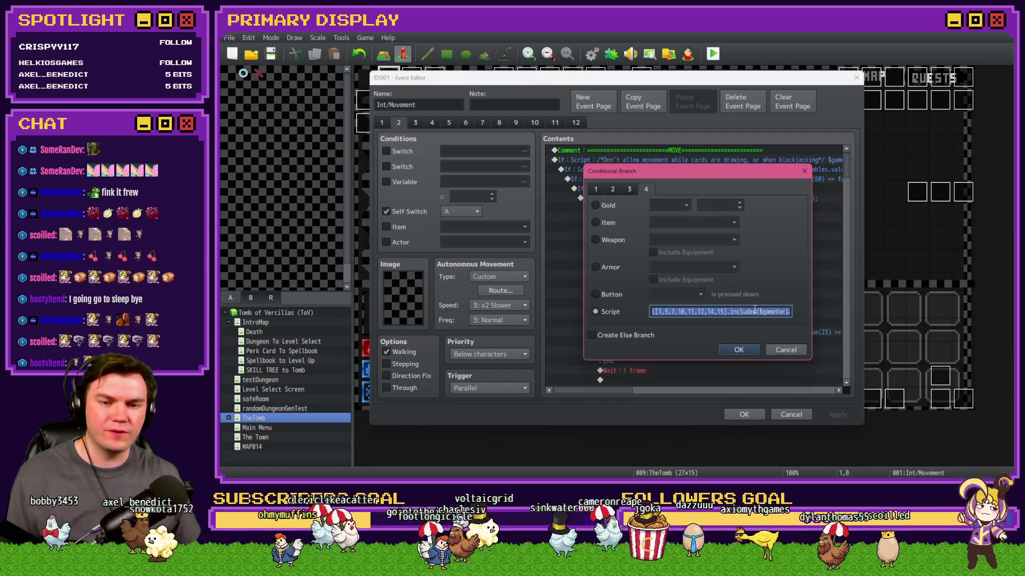
left_click(785, 350)
left_click(790, 414)
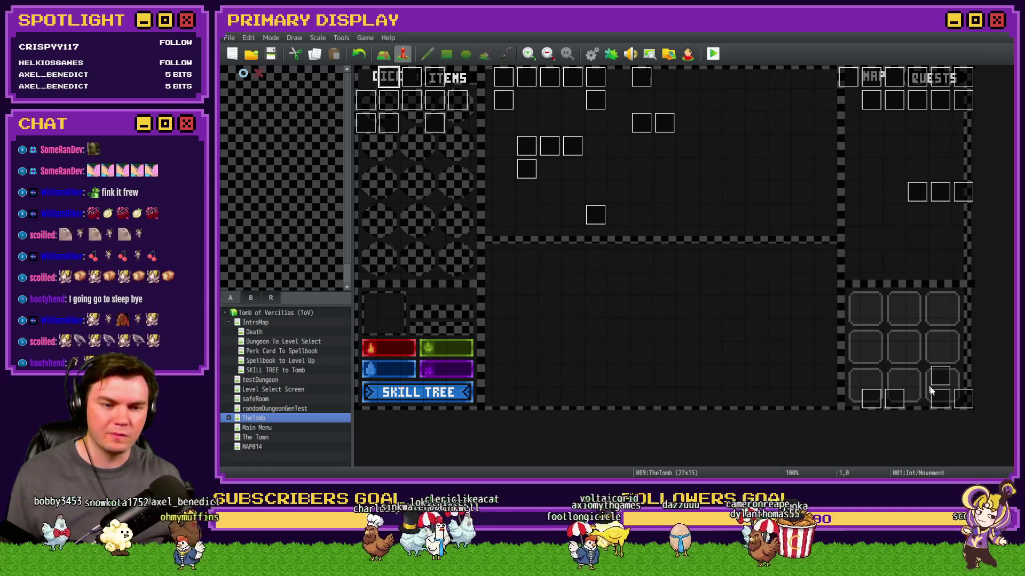
Reopen the Draw And Attack event and select the inner value(1140) branch.
double_click(940, 399)
scroll(633, 275, "down", 2)
left_click(633, 275)
double_click(657, 293)
key("Escape")
left_click(699, 287)
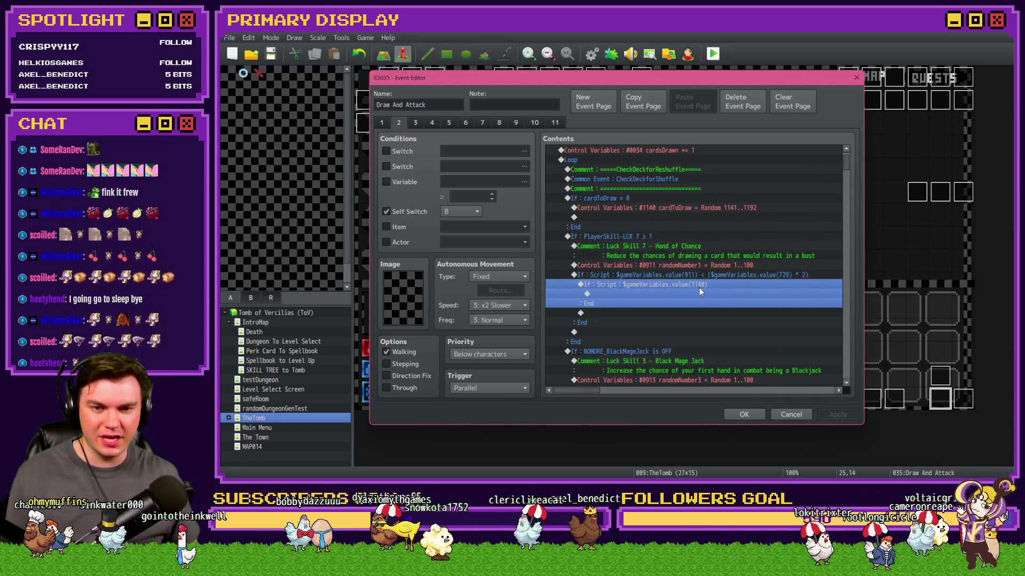
Paste the card-list condition into the inner branch's script, adapted for variable 1140.
double_click(699, 288)
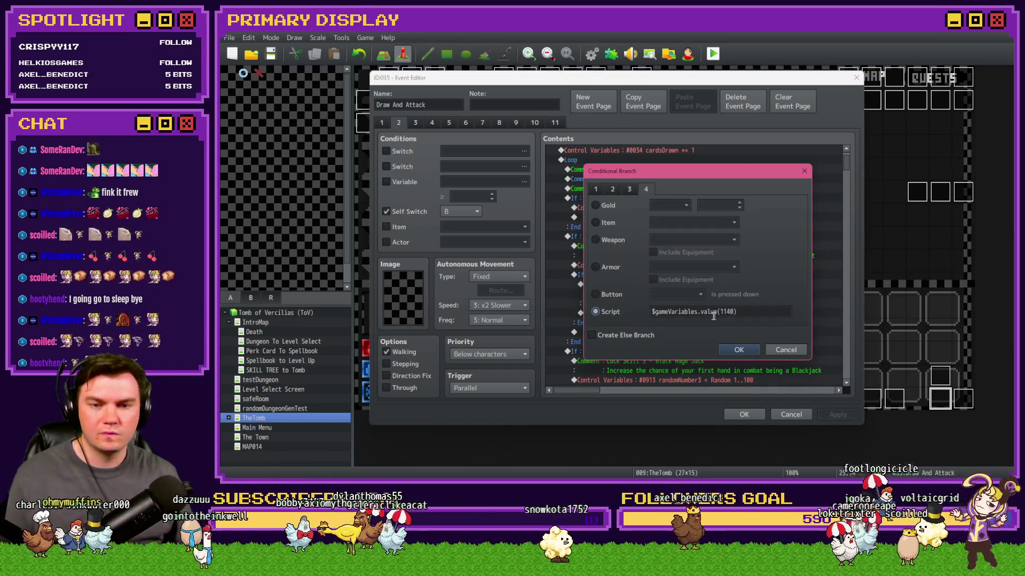
key("ctrl+v")
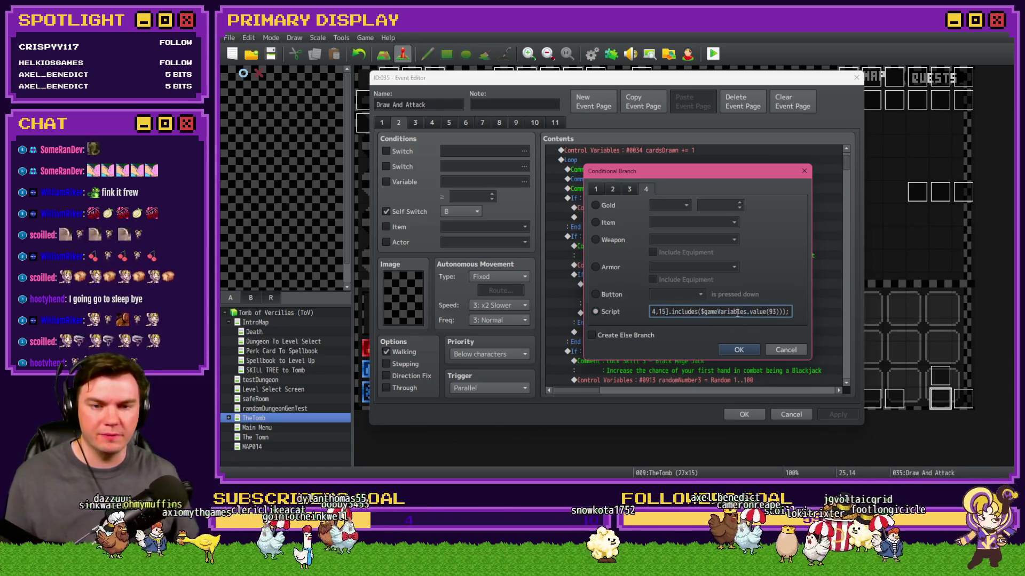
type("1")
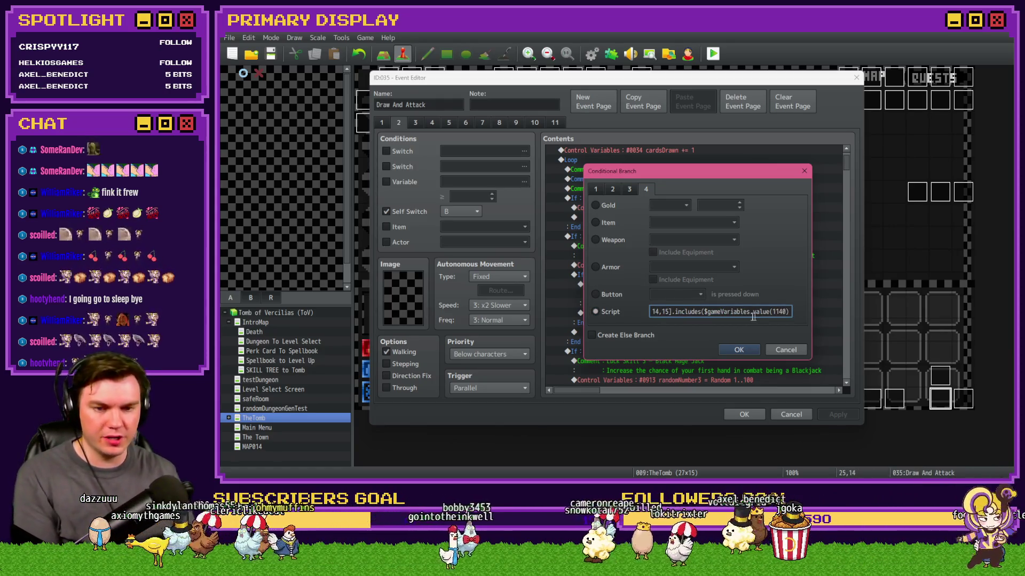
key("shift+Home")
left_click(735, 349)
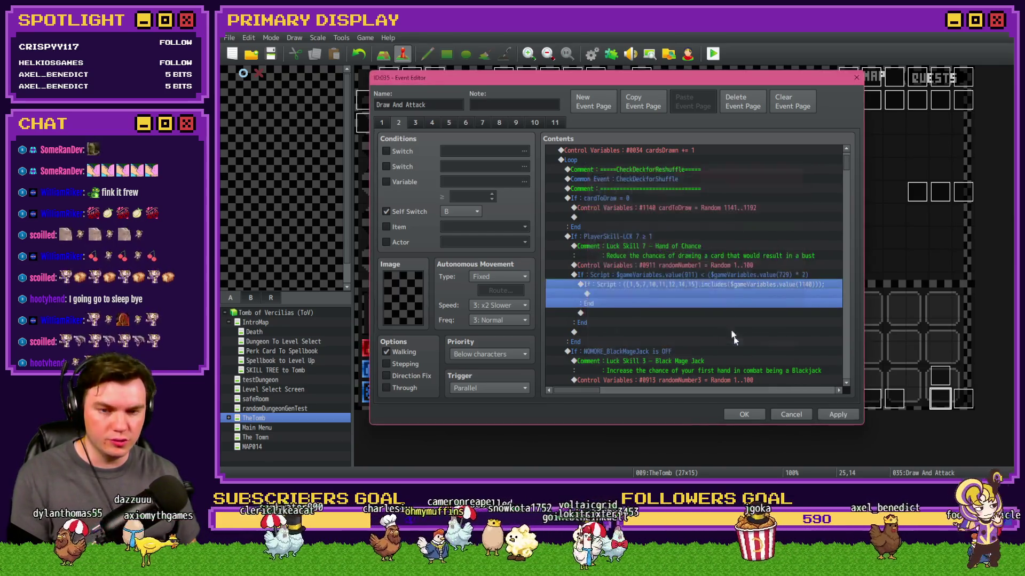
Reopen the card-list condition, select its first number, and switch to the calculator.
double_click(703, 284)
left_click_drag(705, 176, 754, 305)
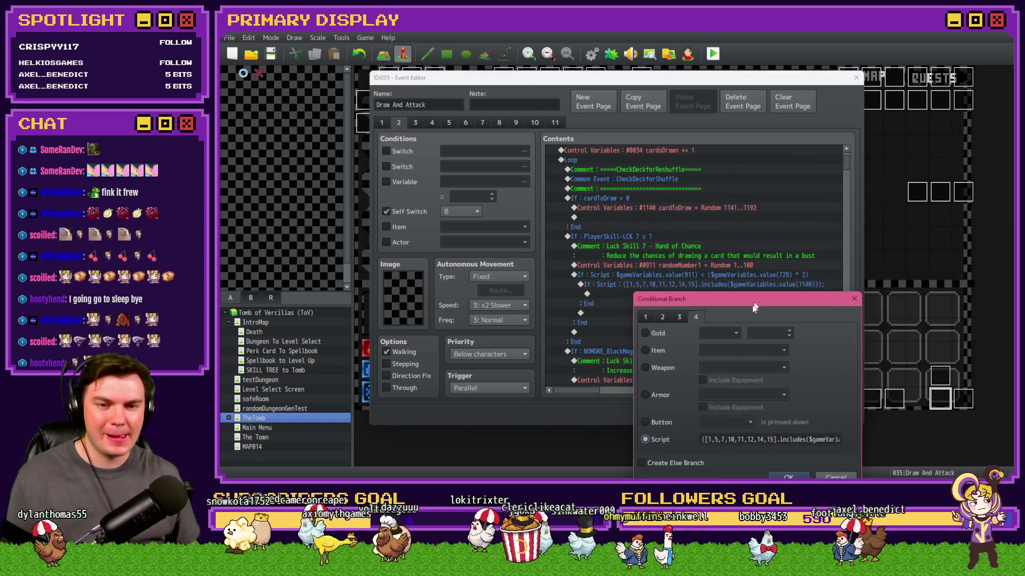
double_click(710, 439)
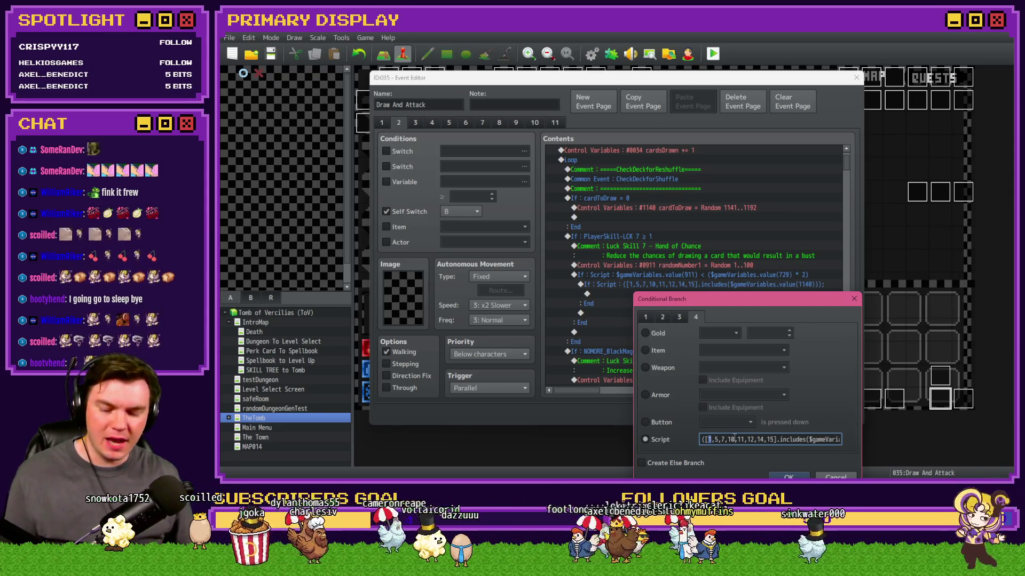
key("alt+Tab")
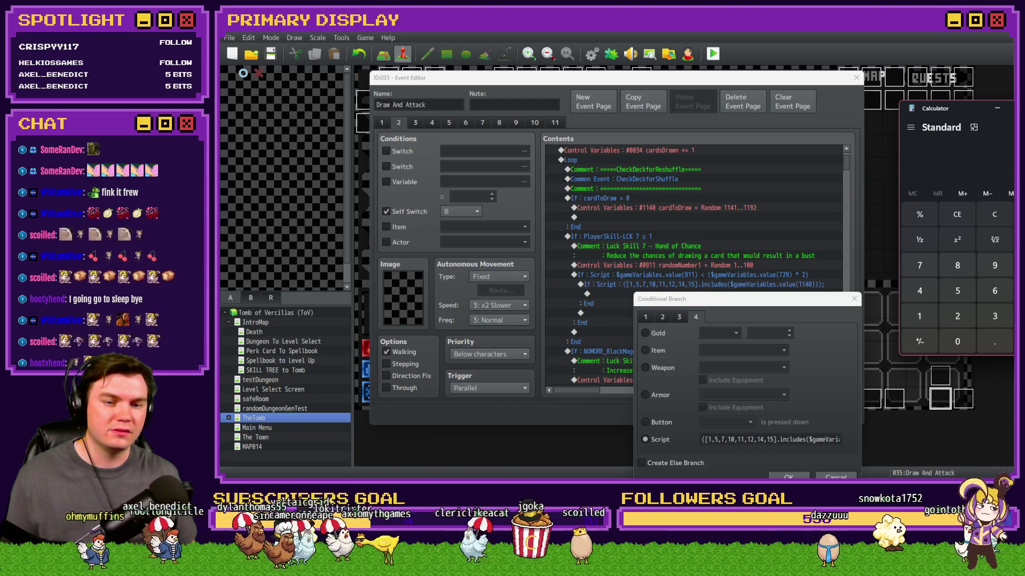
Rewrite the includes array to hold card IDs 1142 through 1150.
left_click(711, 440)
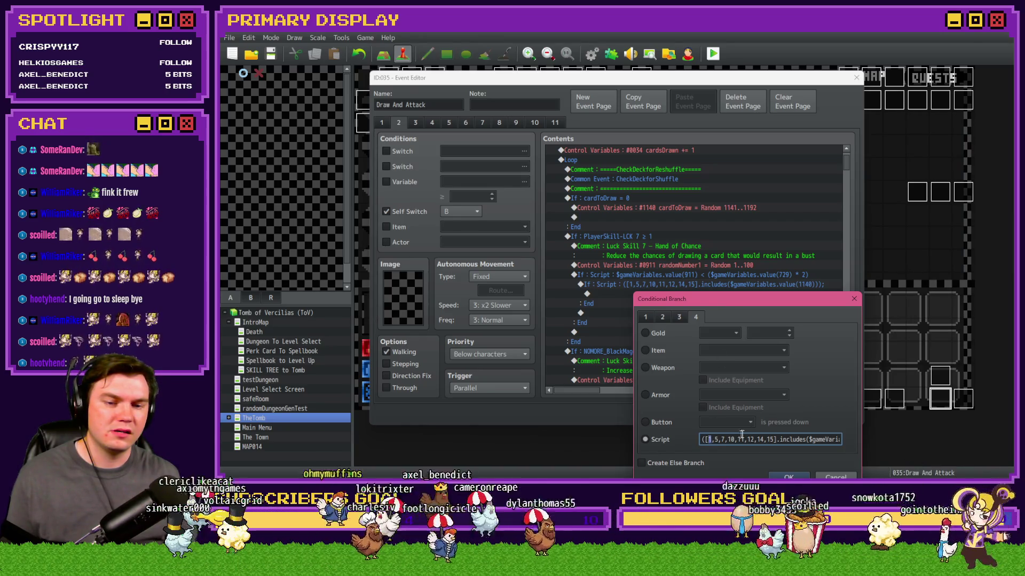
left_click_drag(774, 439, 733, 439)
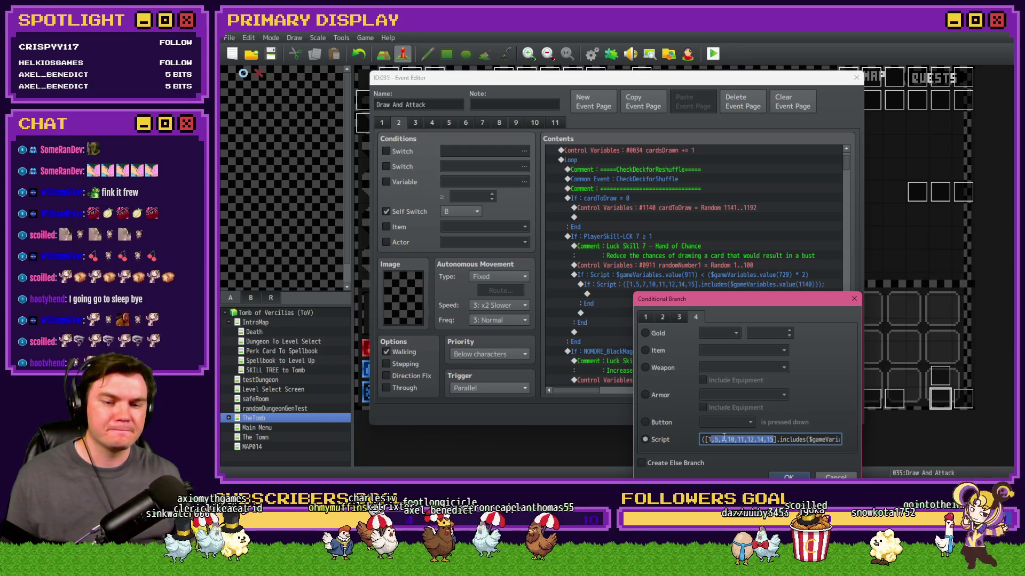
key("BackSpace")
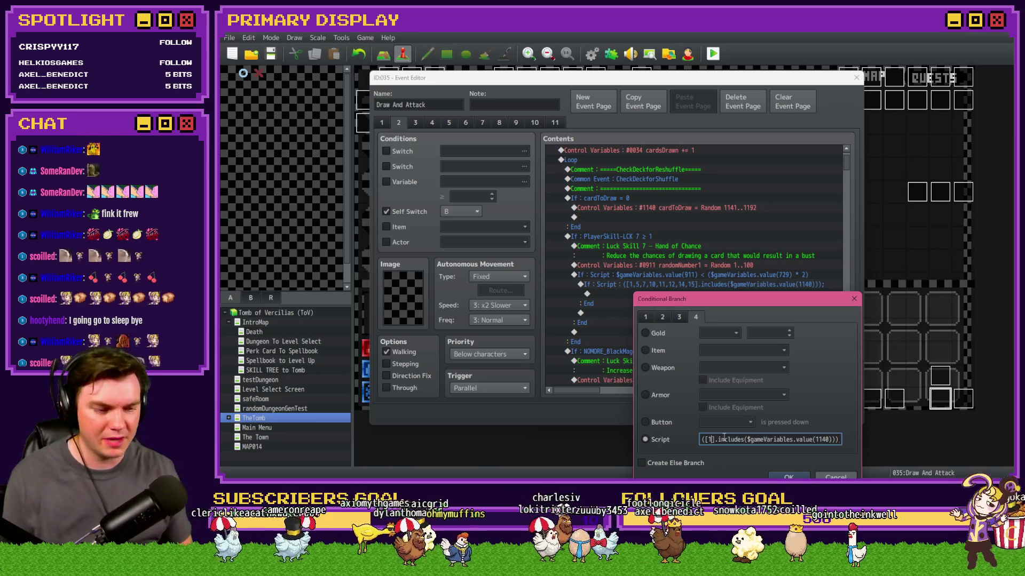
type("144")
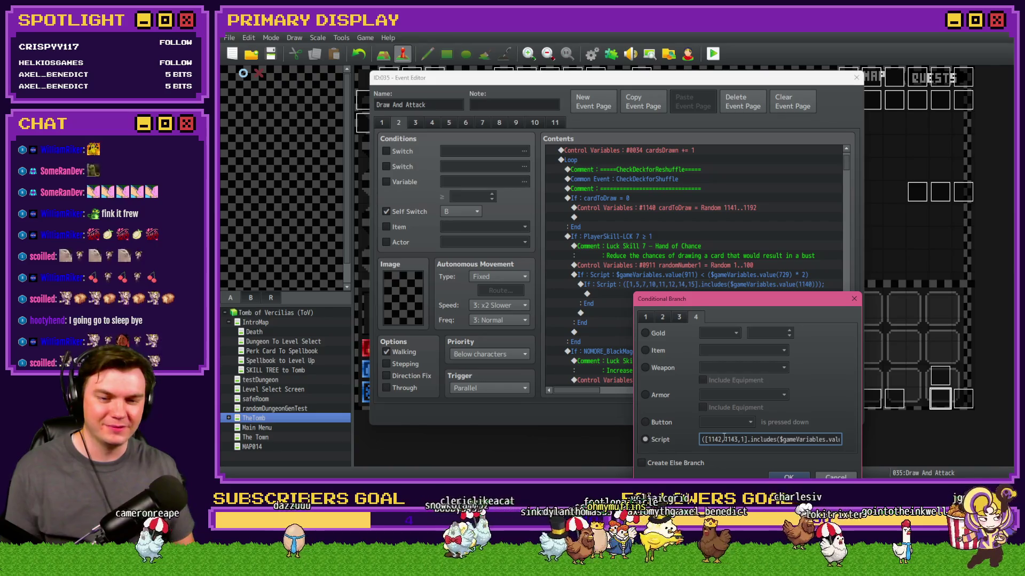
type(",1145,1146,")
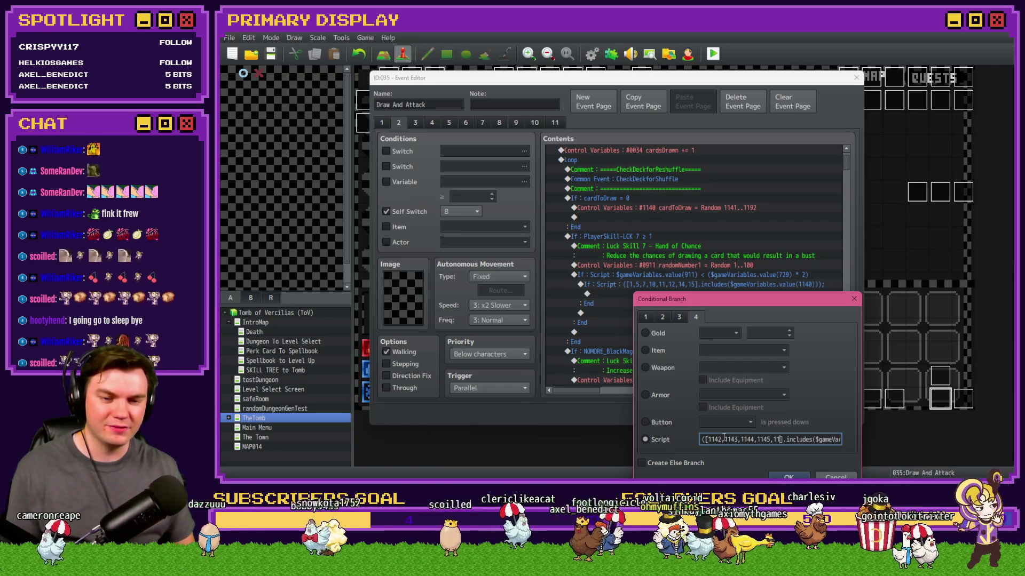
type("1147,114")
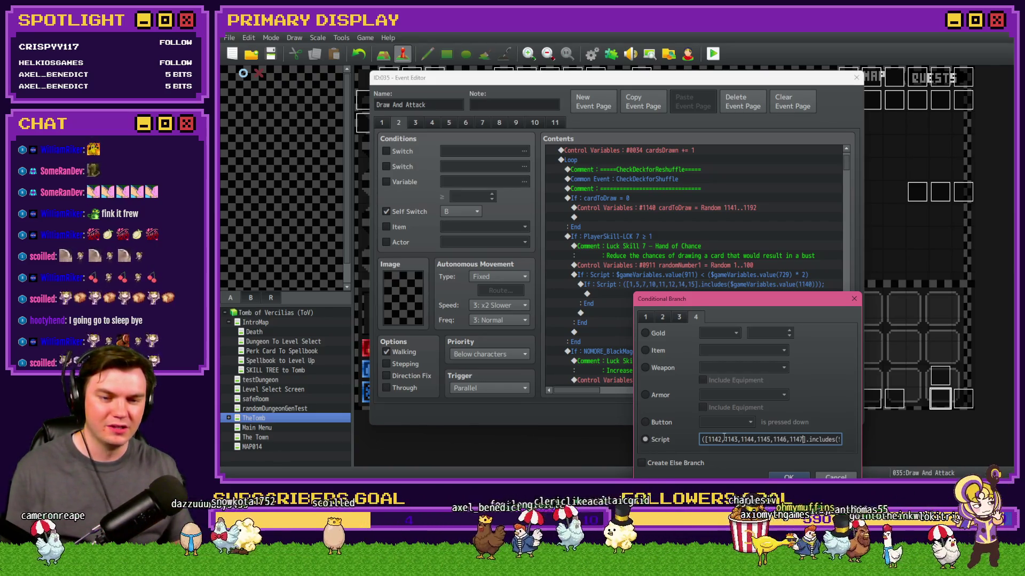
type("8,1149")
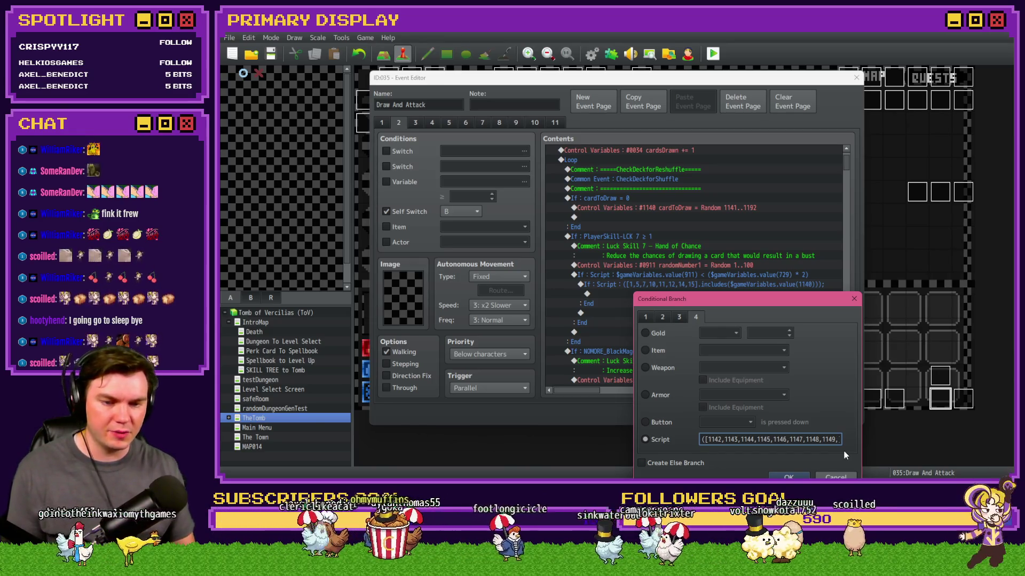
type(",1150")
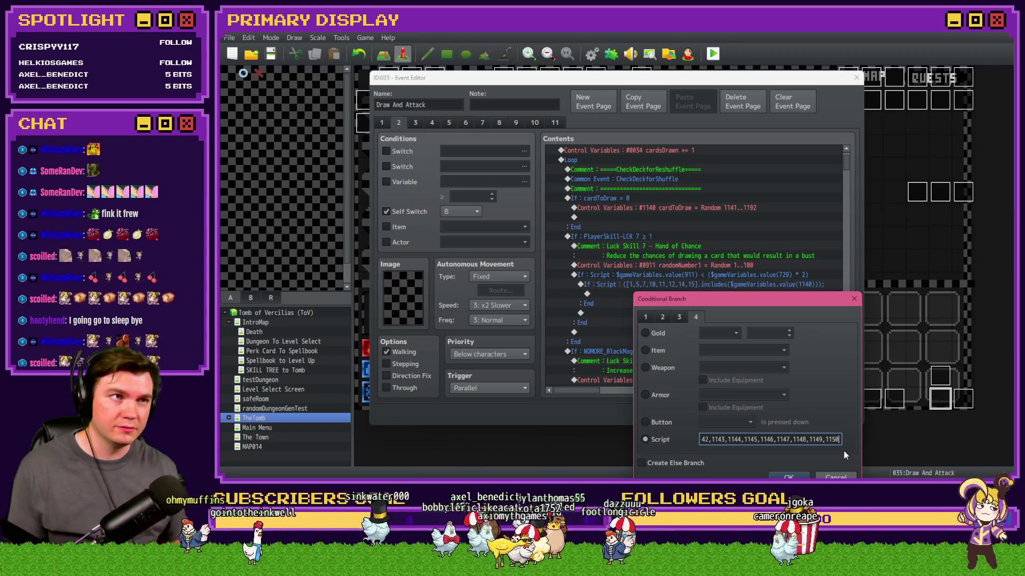
type(",")
key("BackSpace")
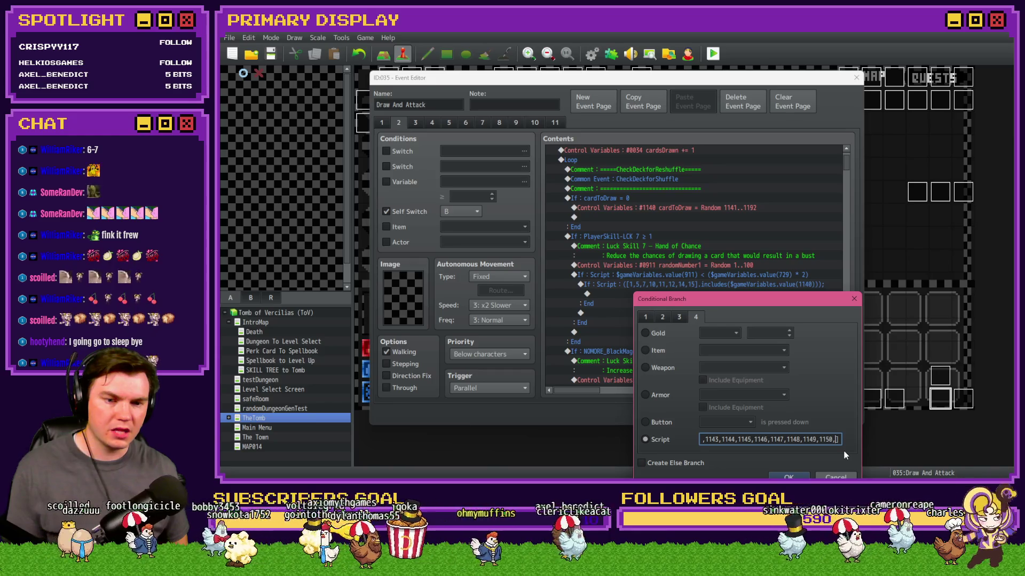
Append card IDs from 1155 upward to the array, fixing typos, and confirm.
type("11155")
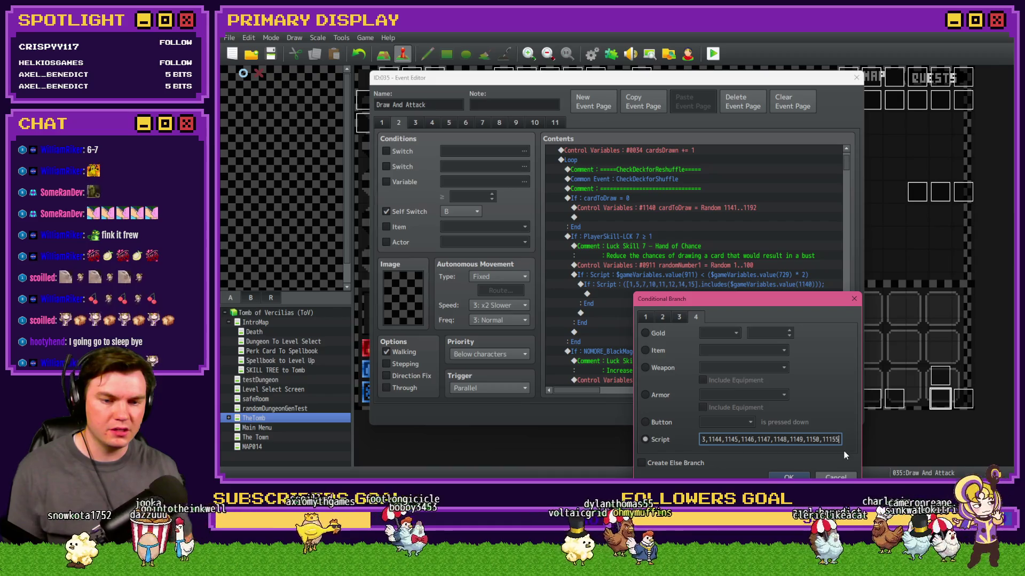
key("Left")
key("Left")
key("BackSpace")
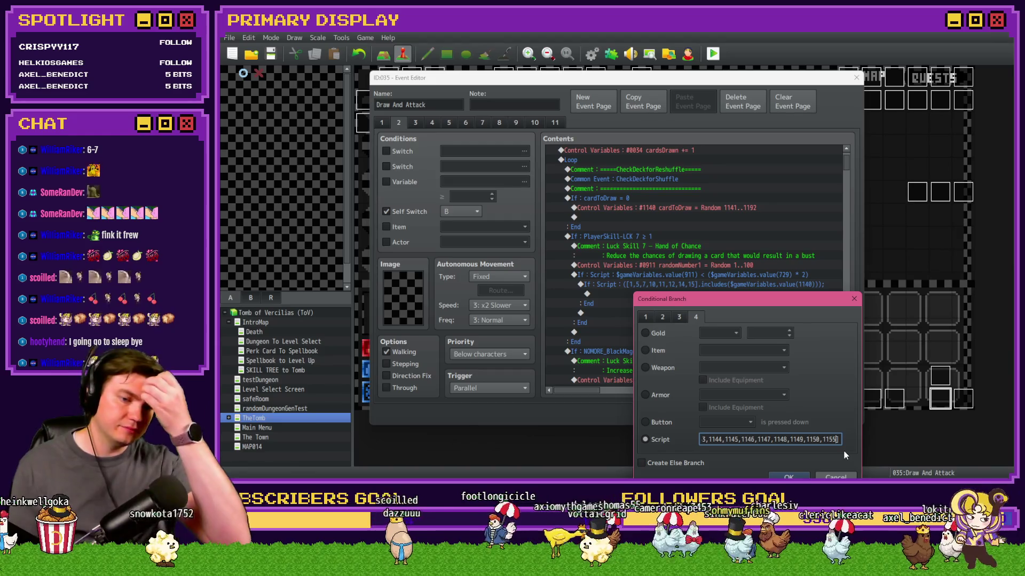
type(",1156,1157,1158,11")
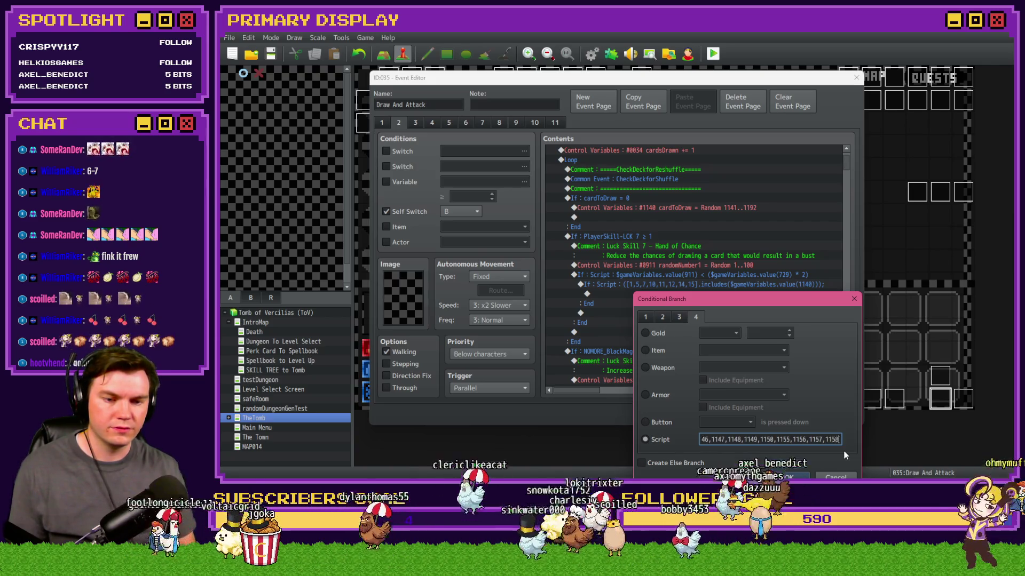
type("59")
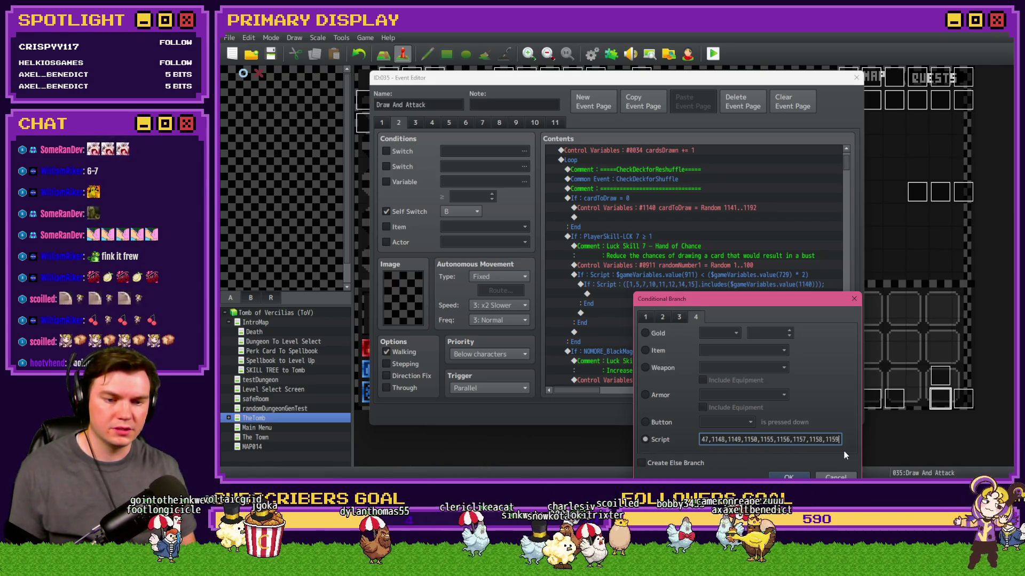
type(",116")
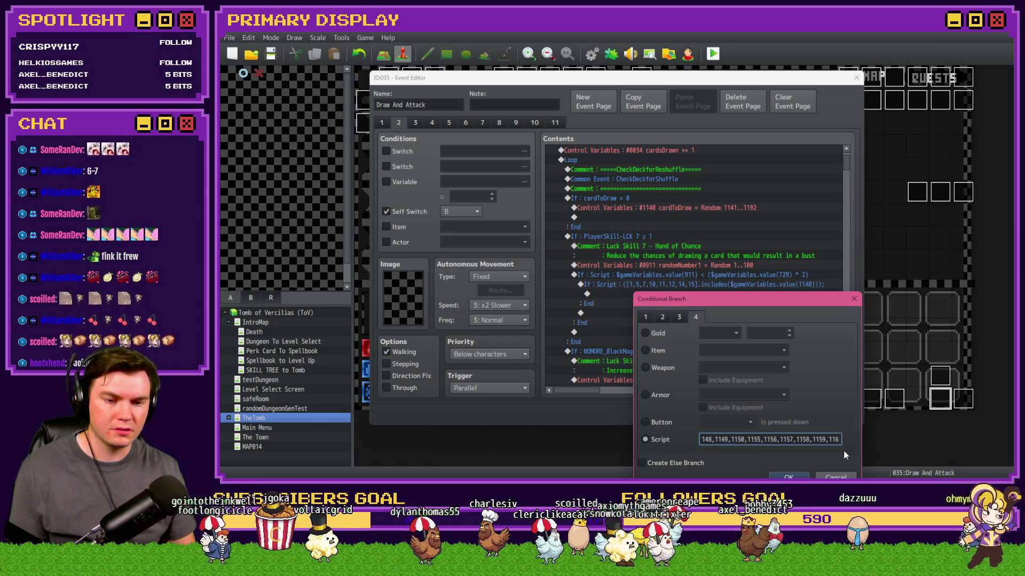
type("0,1161,166")
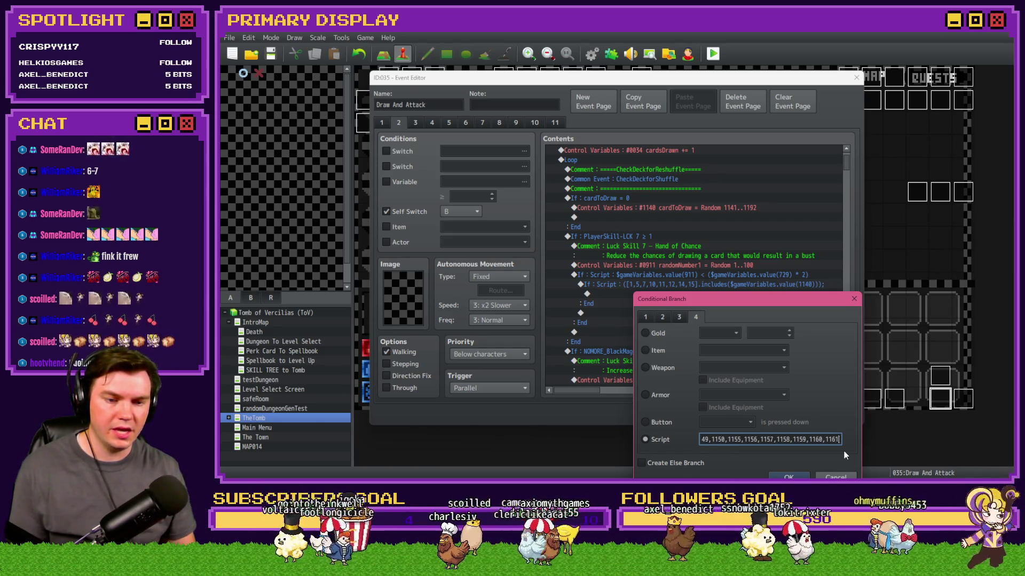
key("Left")
key("Left")
type("1")
type("62")
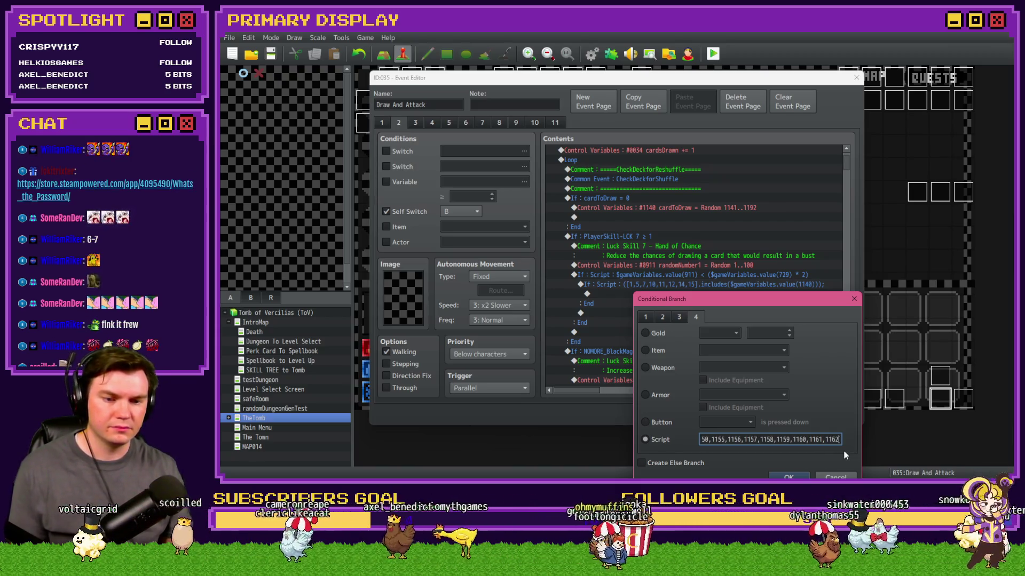
type(",1663")
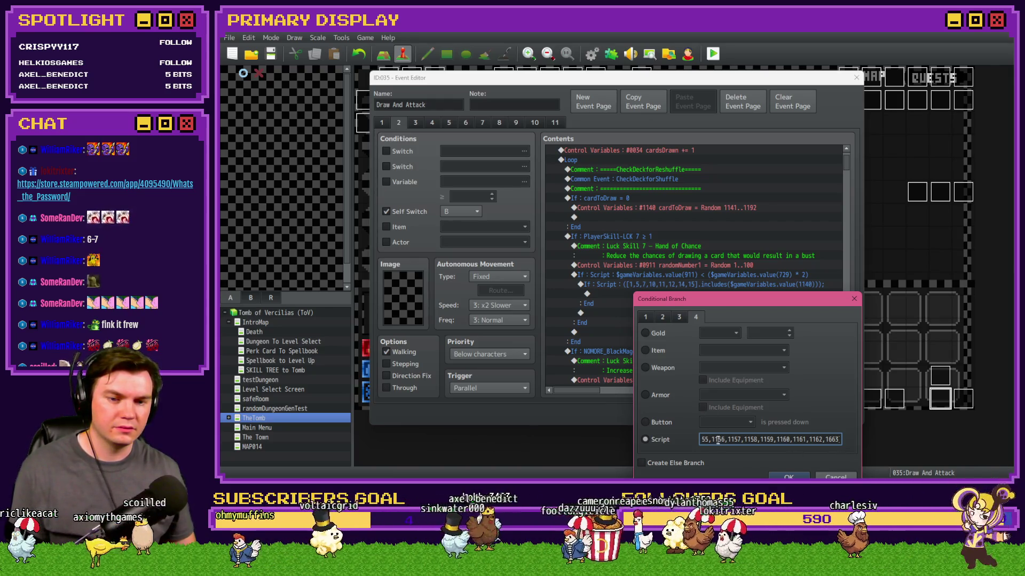
key("Return")
Copy the card-check branch and paste a duplicate below it.
mouse_move(588, 392)
left_mouse_down()
mouse_move(627, 399)
mouse_move(596, 393)
mouse_move(630, 391)
mouse_move(590, 392)
left_mouse_up()
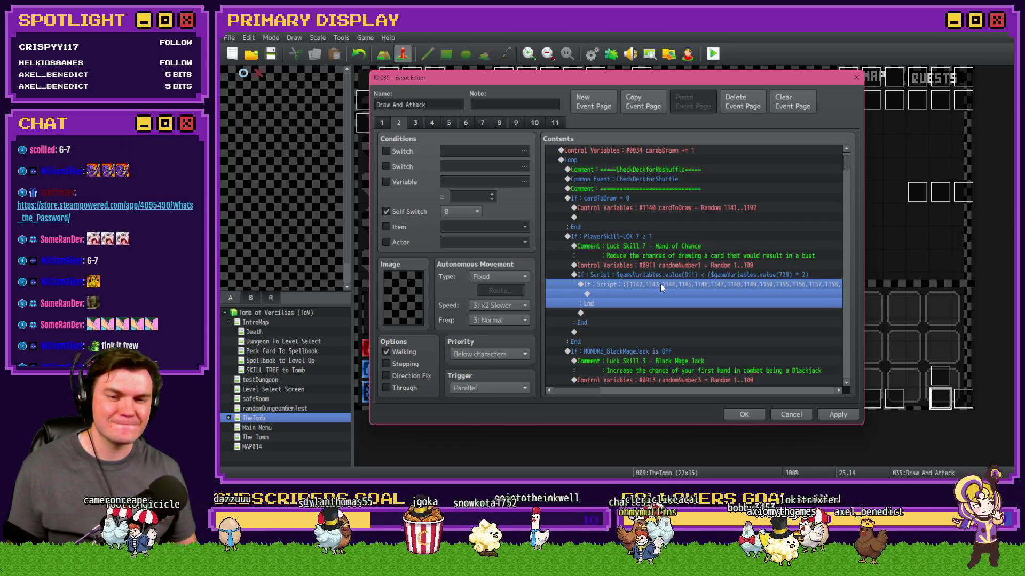
key("ctrl+c")
key("ctrl+v")
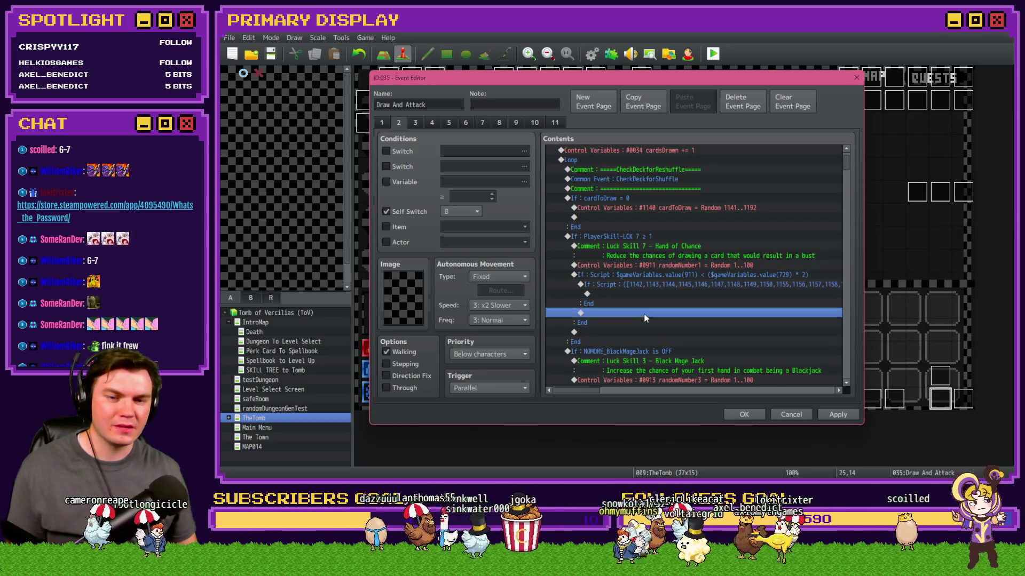
Rewrite the duplicated branch's script as a range test on value(1140) from 1142 to 1150.
double_click(661, 315)
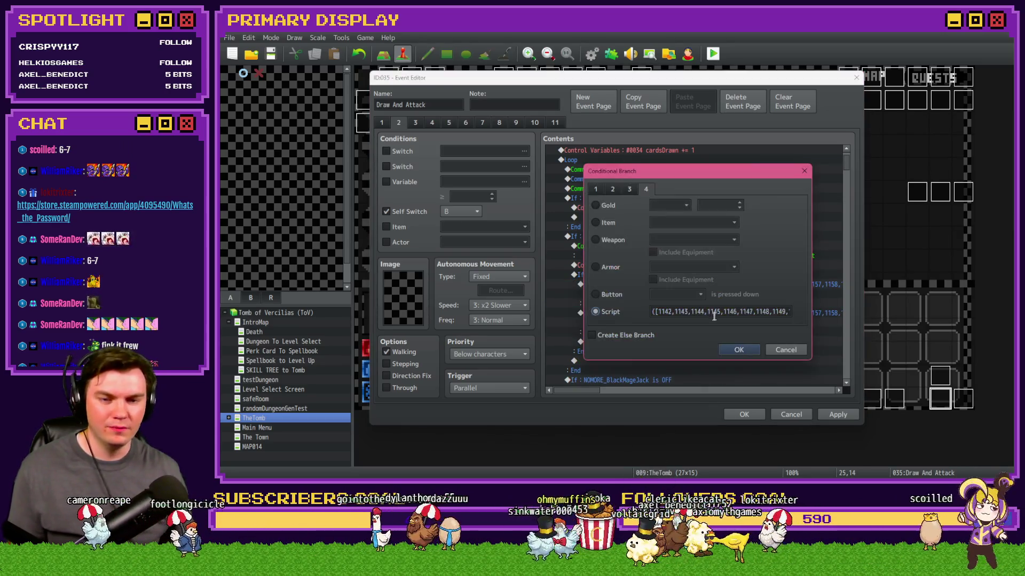
triple_click(770, 311)
key("End")
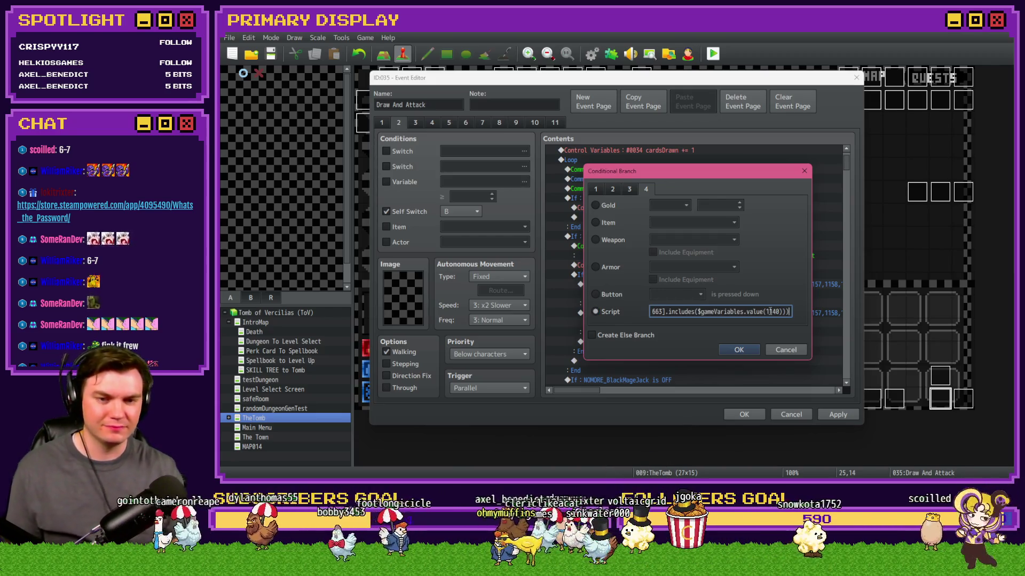
key("shift+Home")
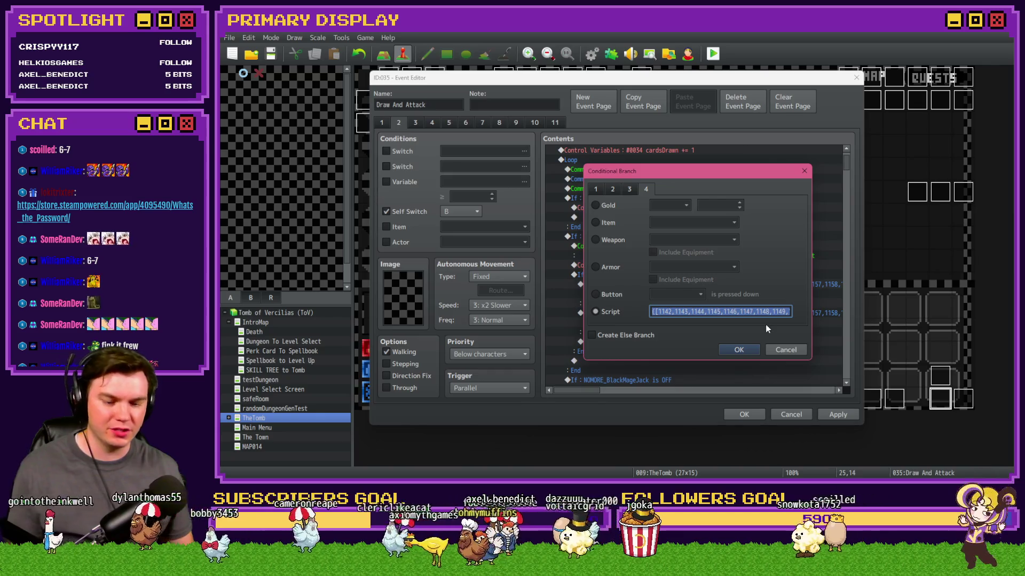
type("$ga")
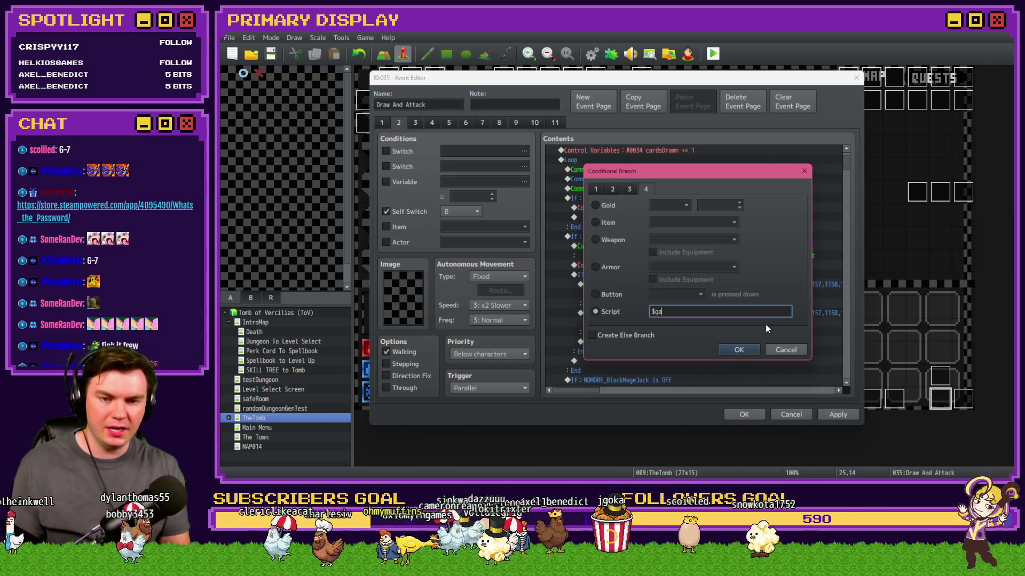
type("meVariables.")
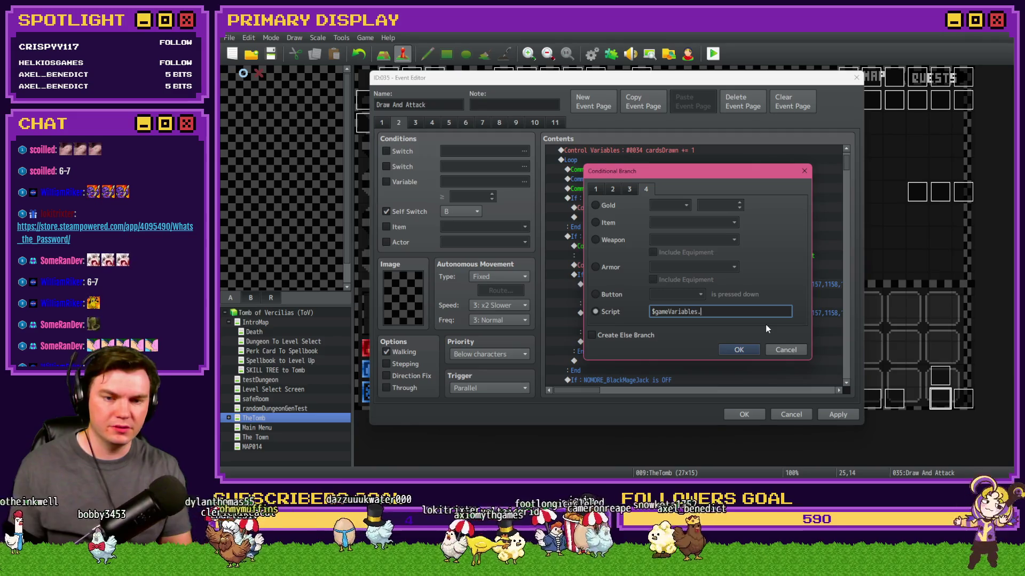
type("value(1140)")
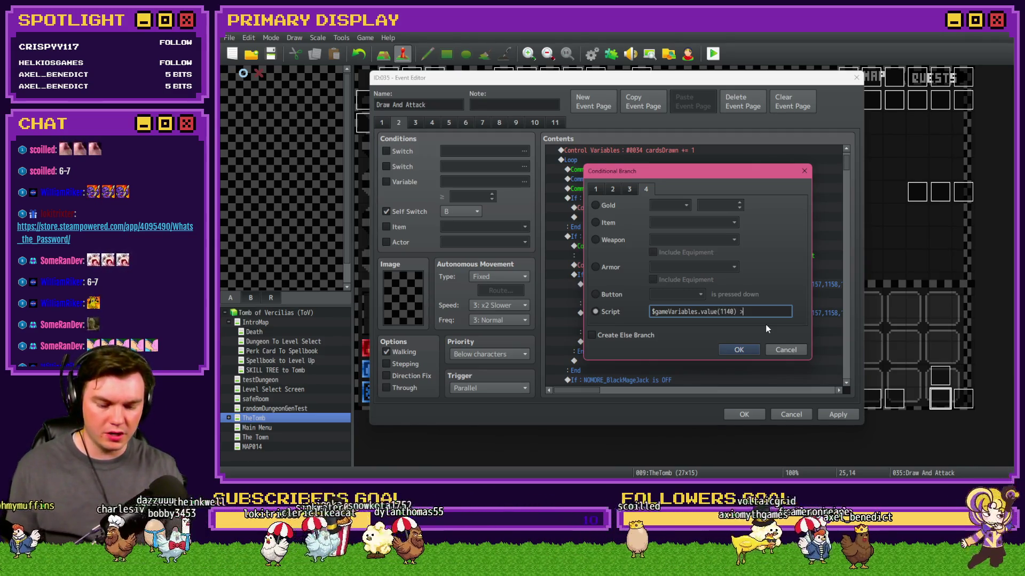
type(" >=")
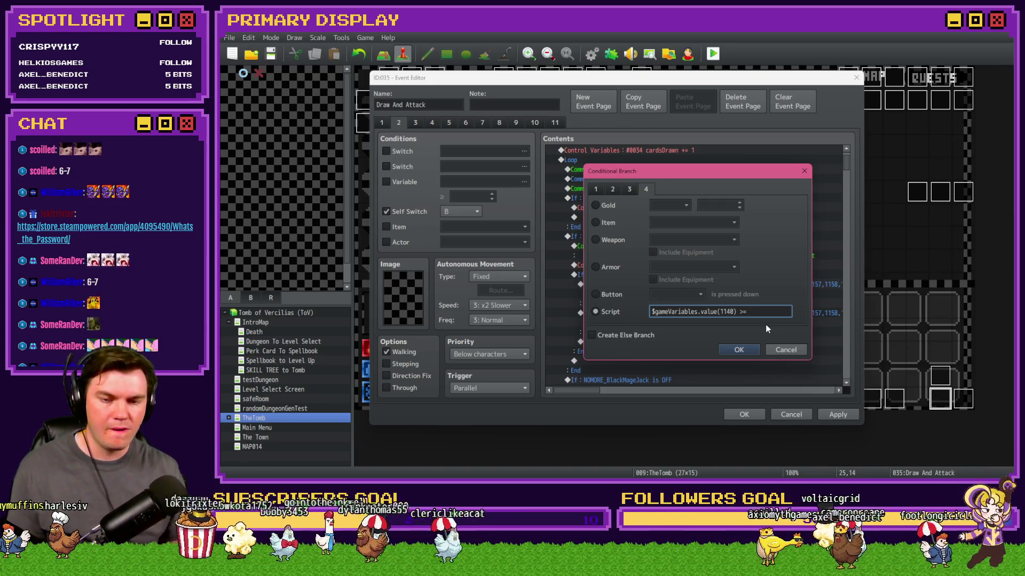
type(" 1142")
mouse_move(757, 171)
left_mouse_down()
mouse_move(752, 253)
mouse_move(752, 220)
left_mouse_up()
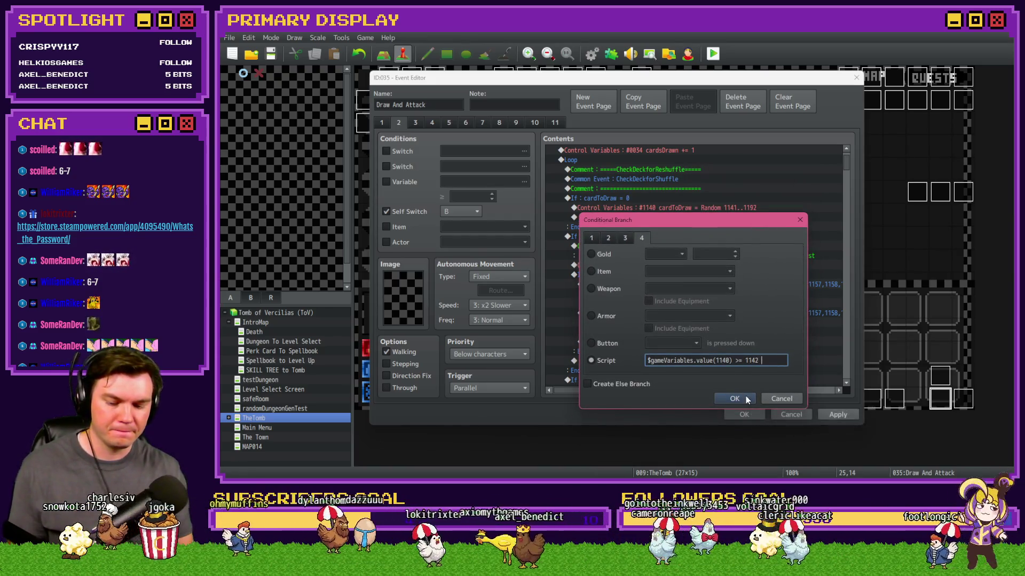
type("&&")
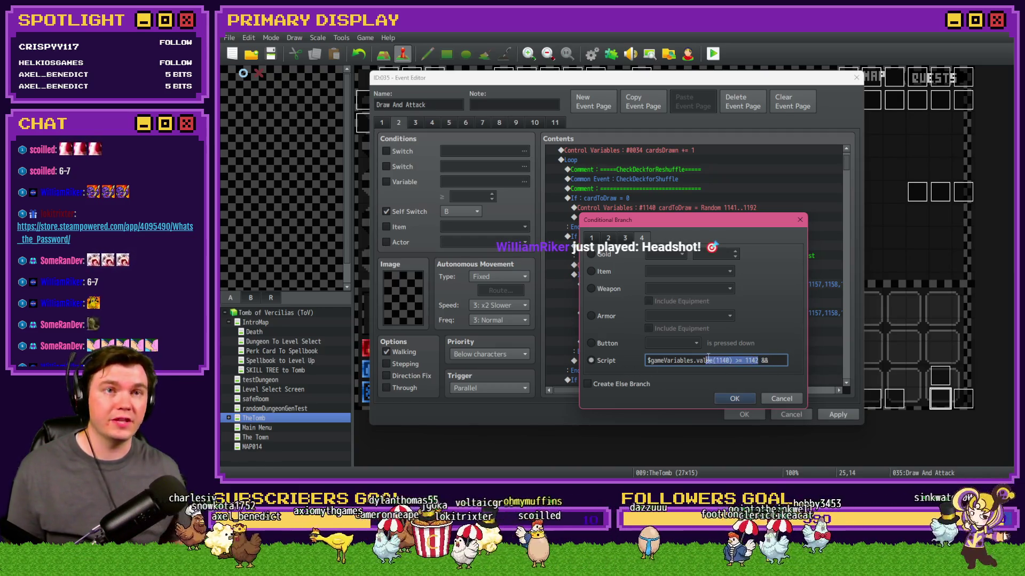
key("ctrl+c")
key("End")
key("ctrl+v")
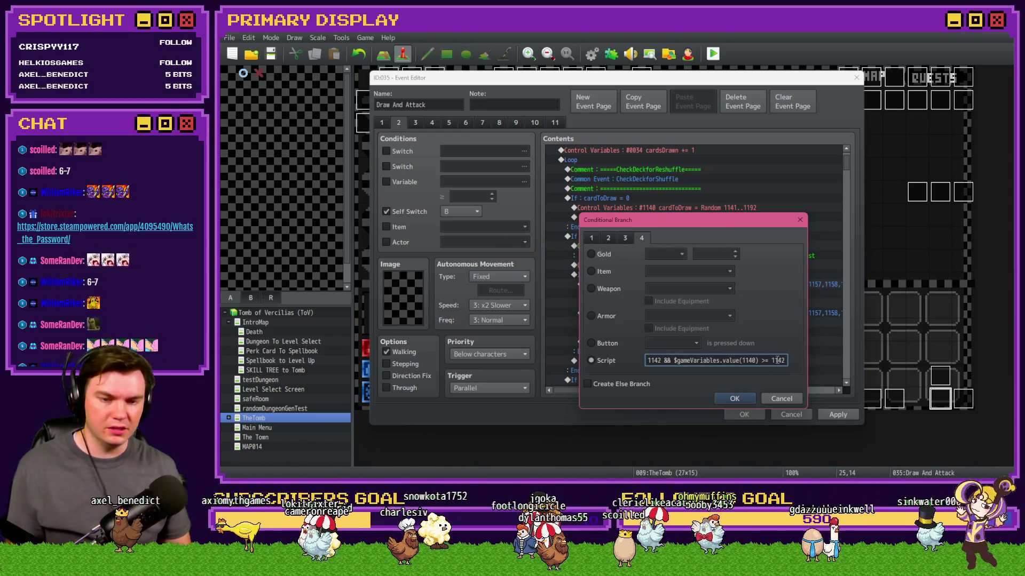
left_click(765, 360)
key("BackSpace")
type("<")
double_click(778, 361)
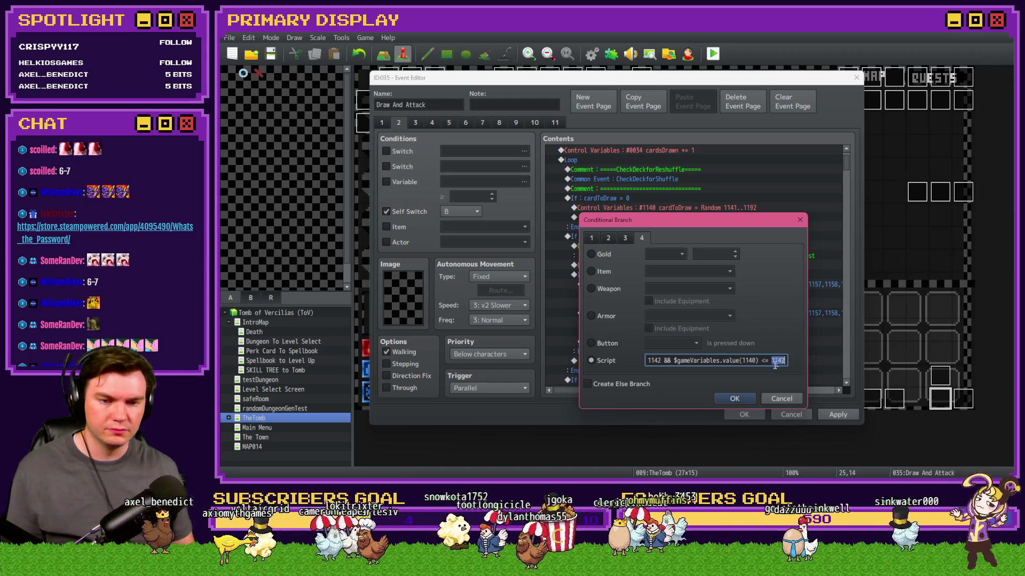
mouse_move(760, 220)
left_mouse_down()
mouse_move(745, 334)
mouse_move(755, 314)
left_mouse_up()
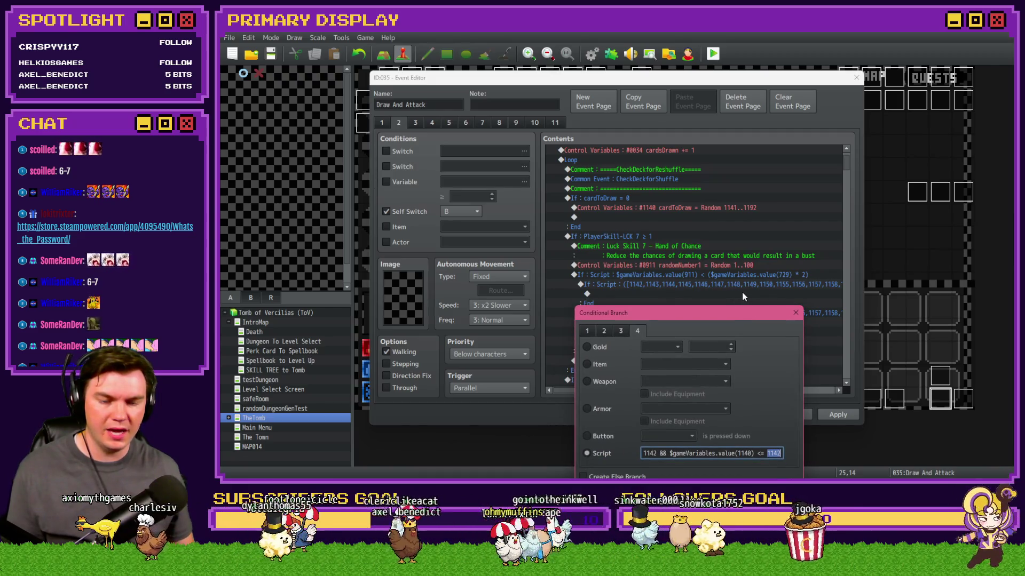
type("1150")
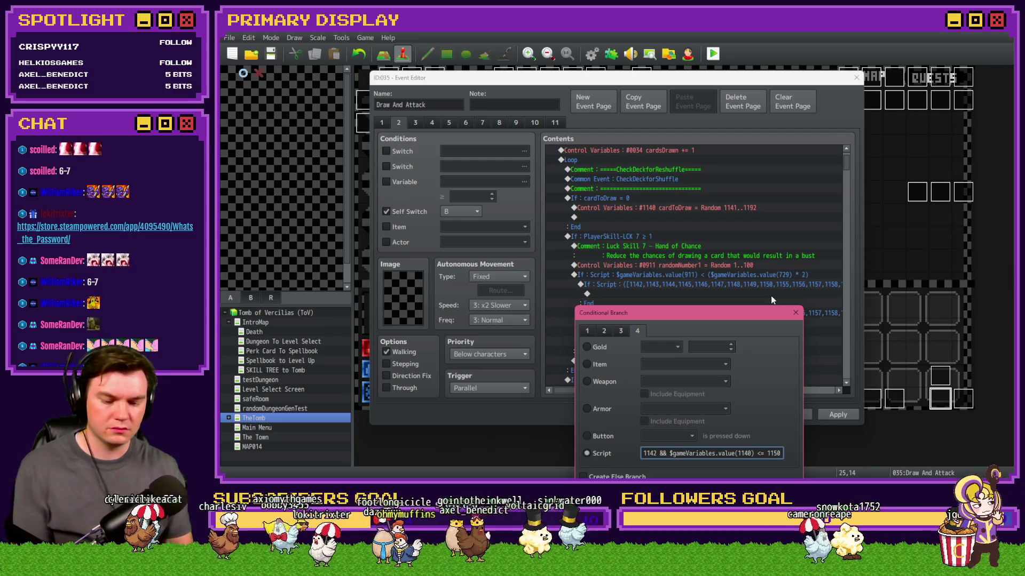
Correct the lower bound and add the <= operator, then confirm the condition.
key("Home")
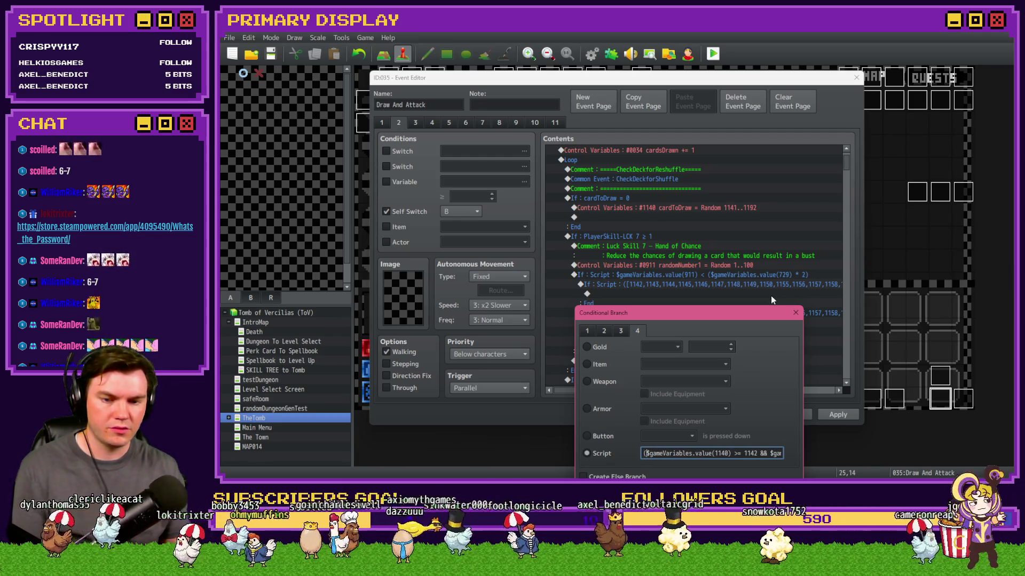
key("shift+End")
key("End")
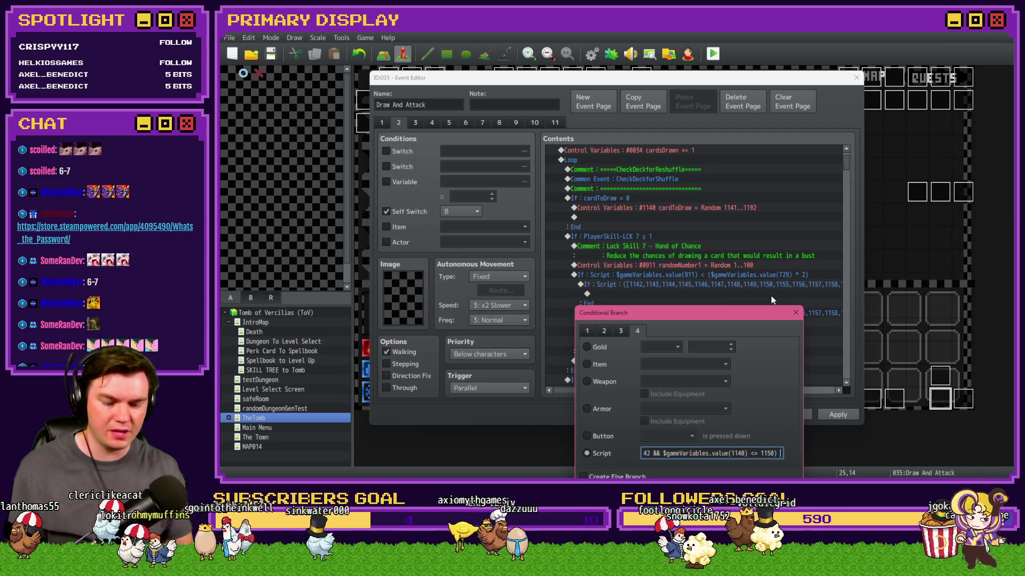
key("BackSpace")
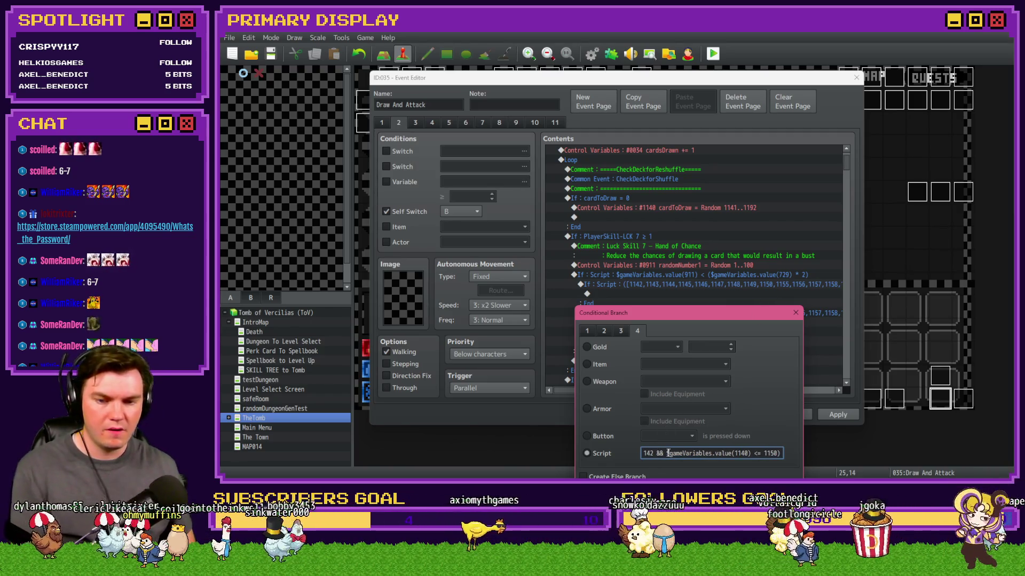
key("Left")
key("Left")
key("Left")
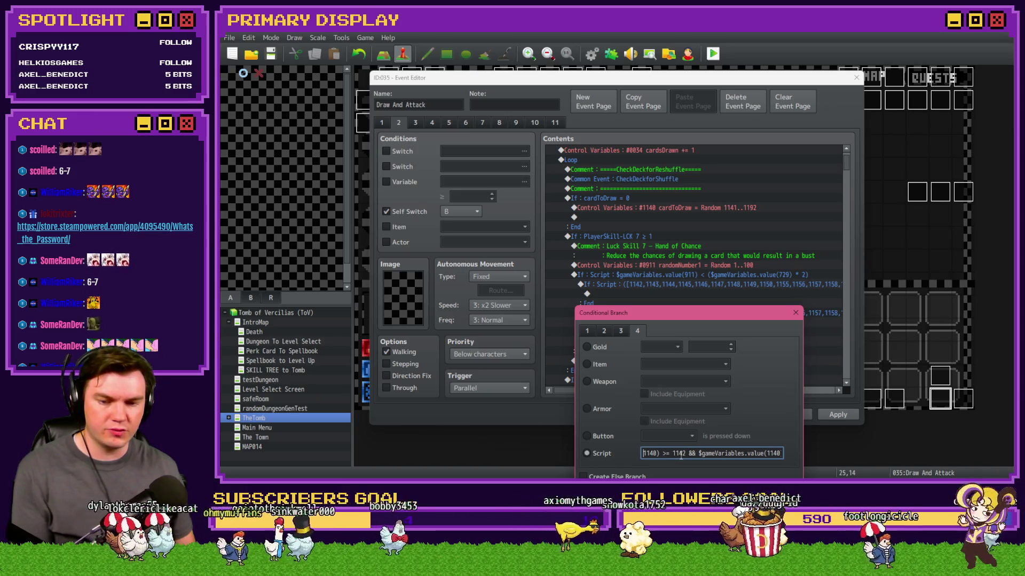
key("BackSpace")
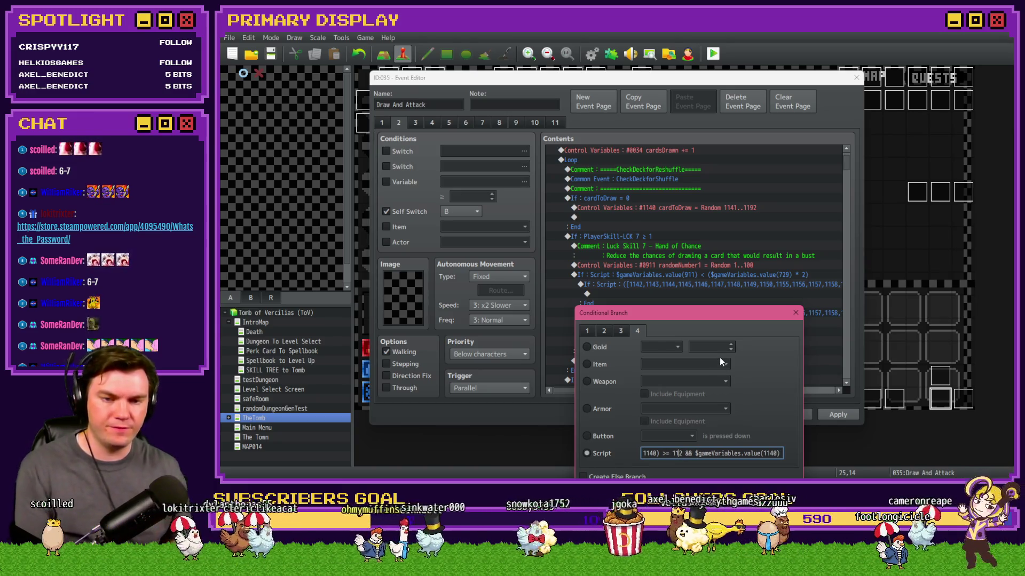
key("BackSpace")
type("55")
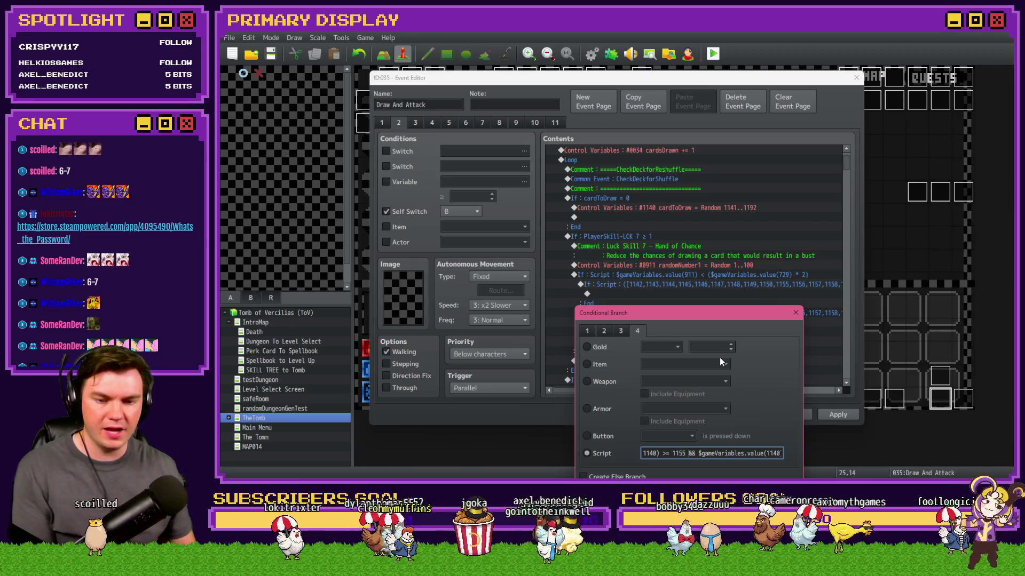
key("End")
type("<=")
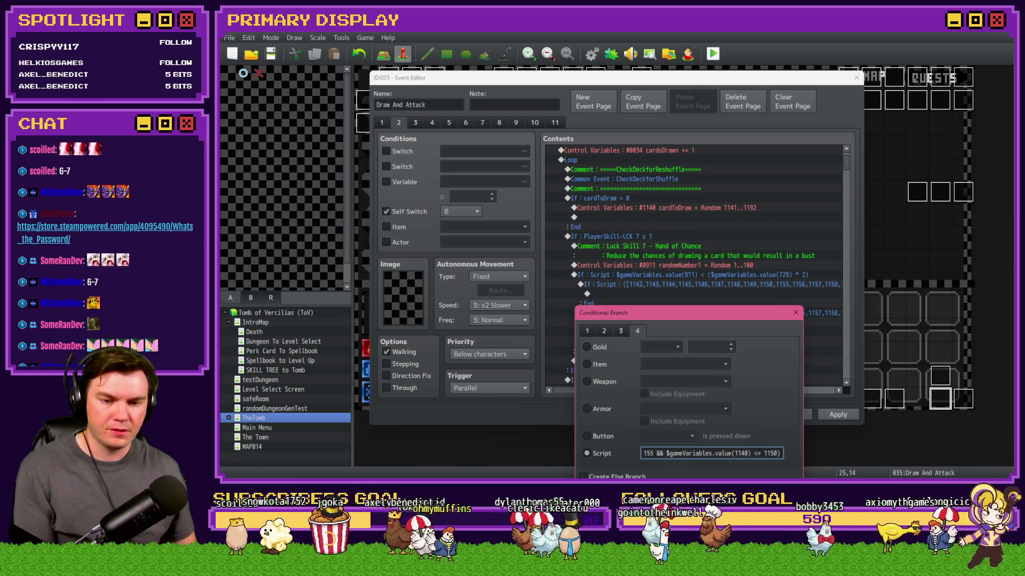
key("Return")
left_click_drag(587, 391, 611, 389)
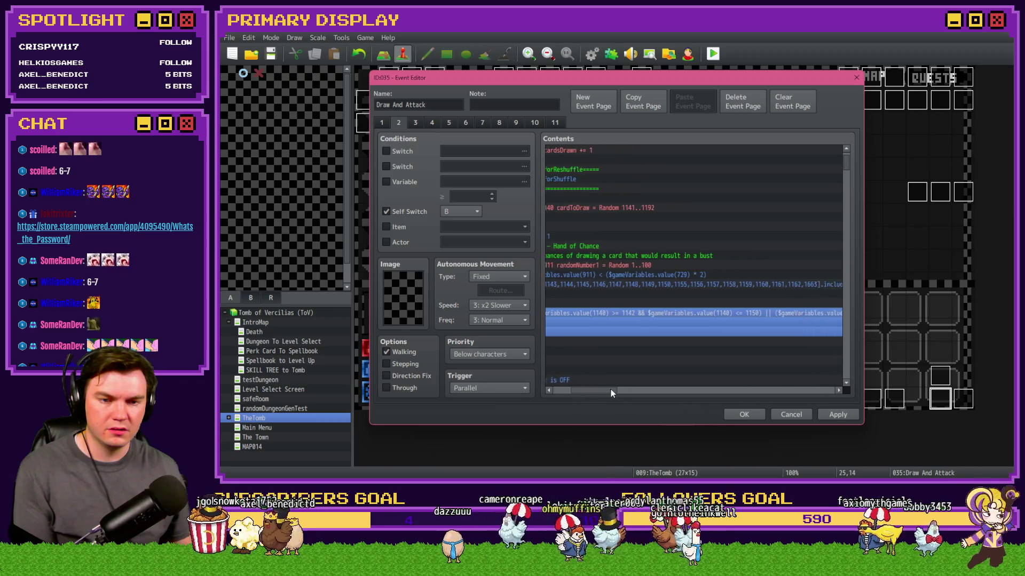
Reopen the condition, revise the second range's upper bound, and confirm.
double_click(711, 334)
left_click(747, 312)
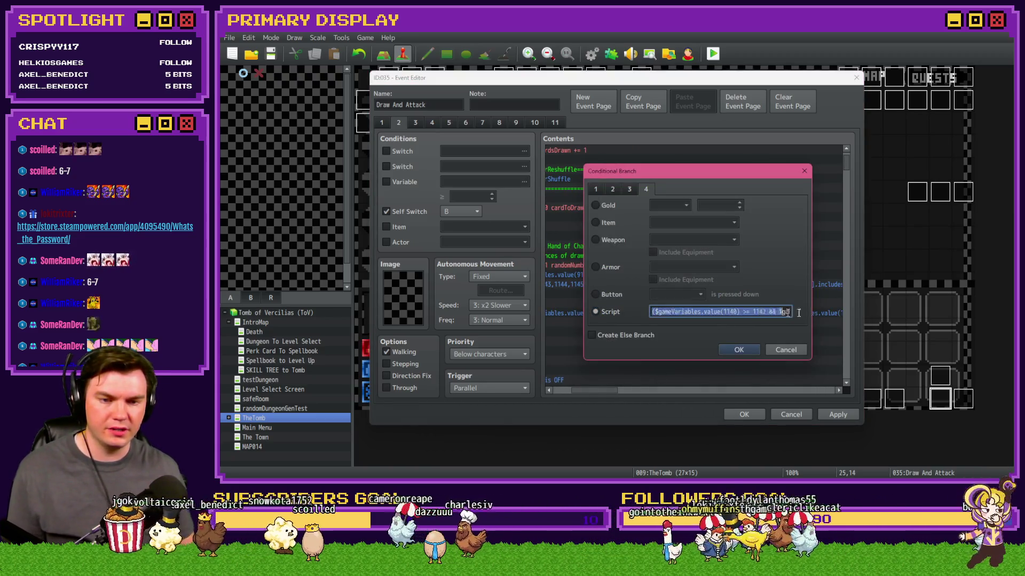
key("End")
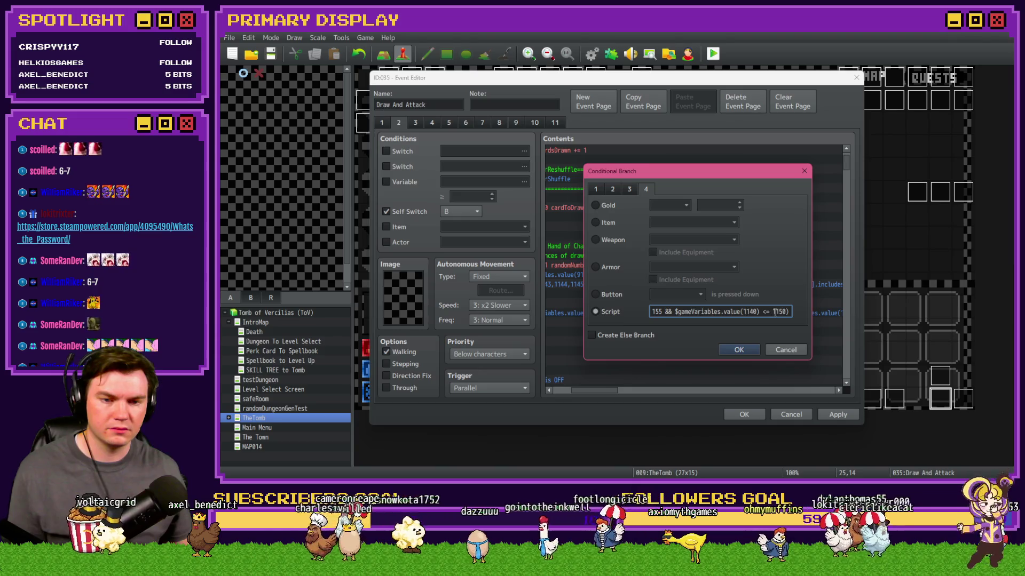
key("BackSpace")
key("BackSpace")
key("BackSpace")
type("65")
left_click(738, 350)
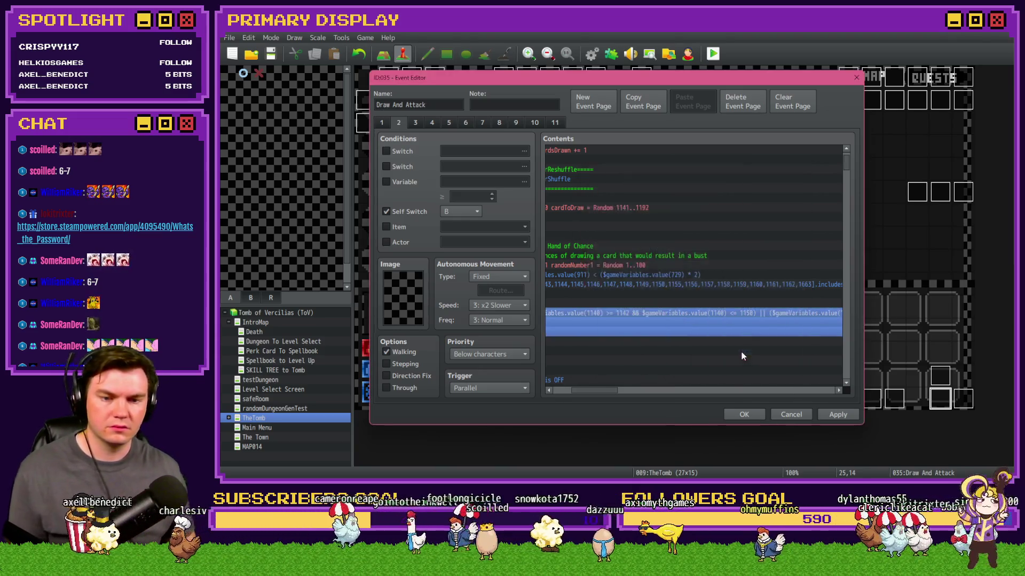
mouse_move(611, 391)
left_mouse_down()
mouse_move(636, 394)
mouse_move(587, 395)
mouse_move(637, 395)
left_mouse_up()
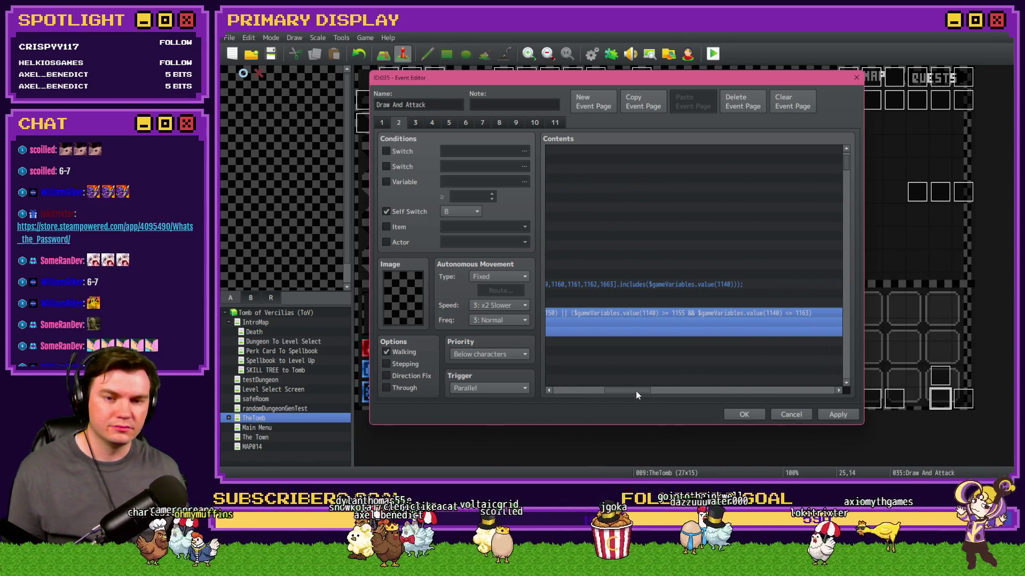
left_click_drag(635, 391, 612, 395)
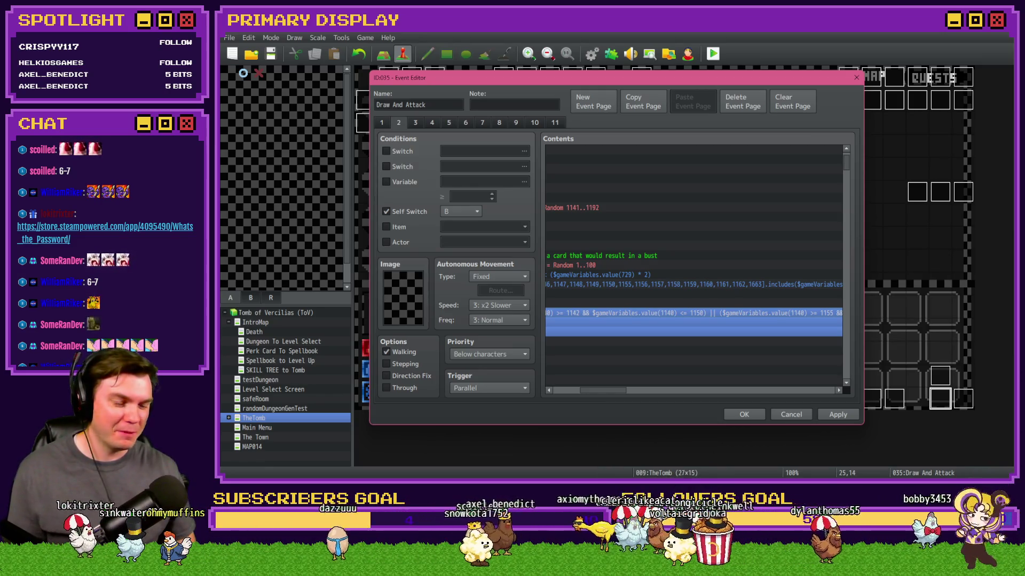
key("alt+Tab")
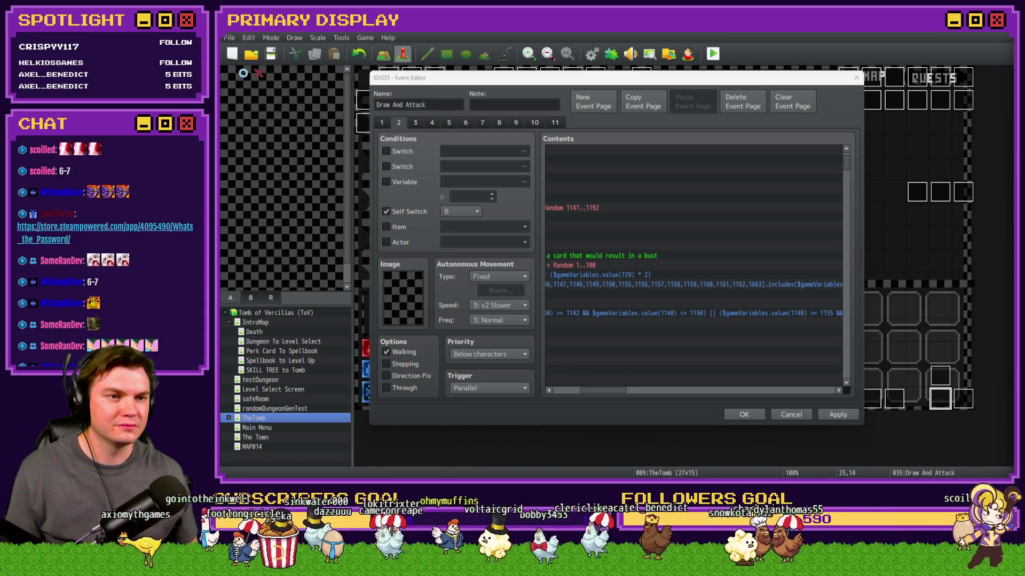
key("super+shift+Left")
scroll(898, 324, "down", 2)
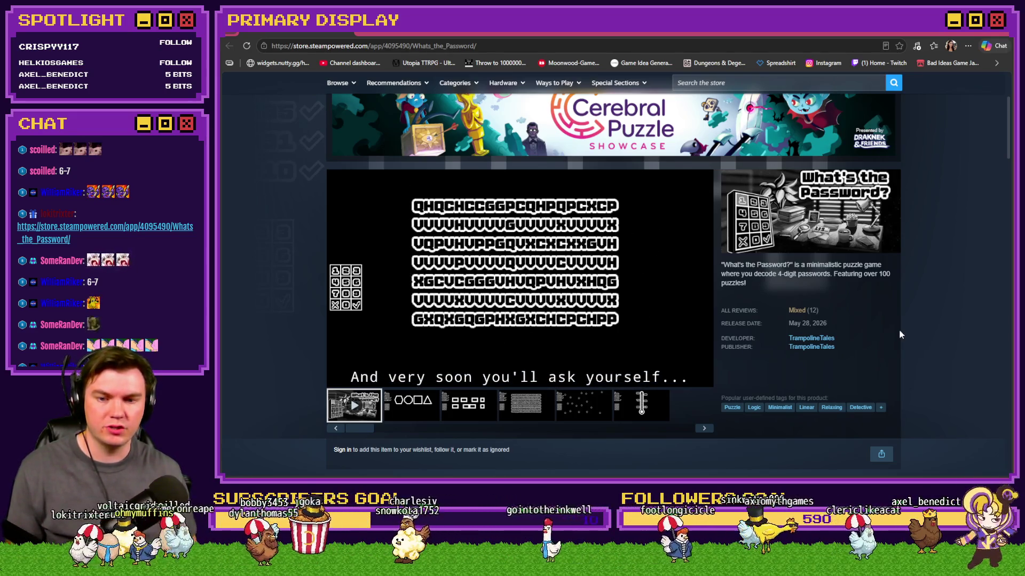
View the shapes, rectangles, letter-grid and stars screenshots of the game.
mouse_move(525, 331)
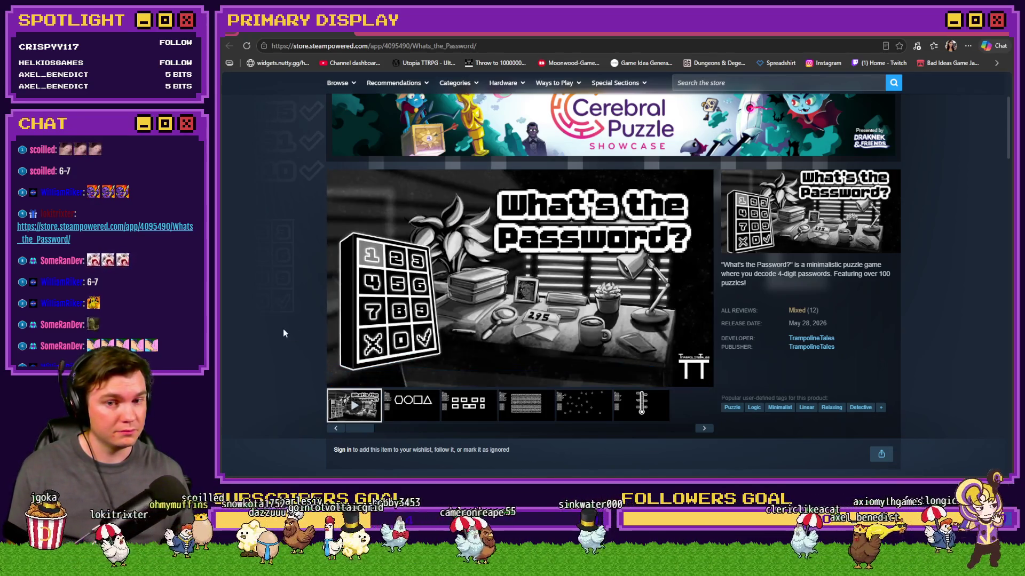
left_click(414, 414)
left_click(453, 412)
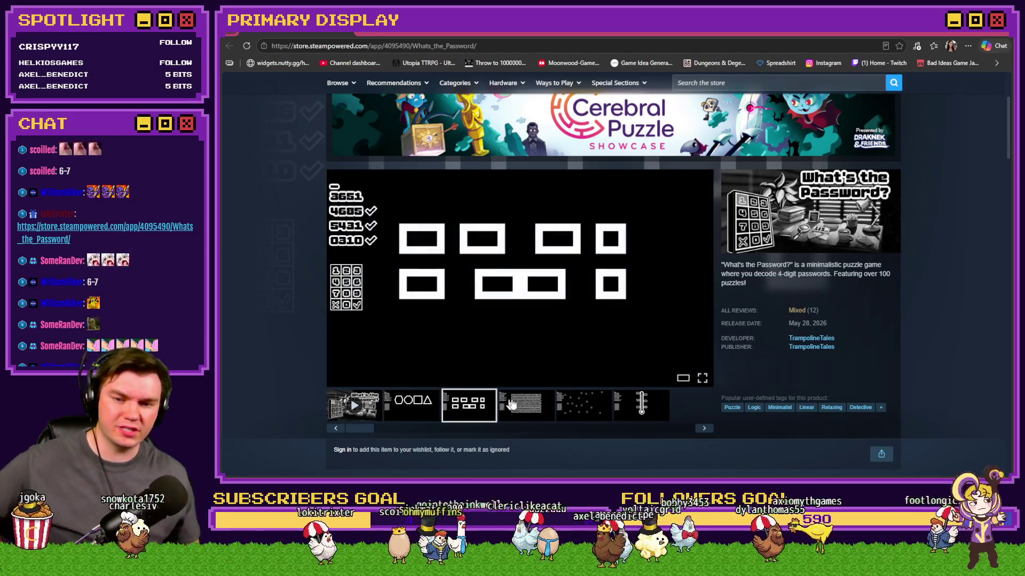
left_click(511, 404)
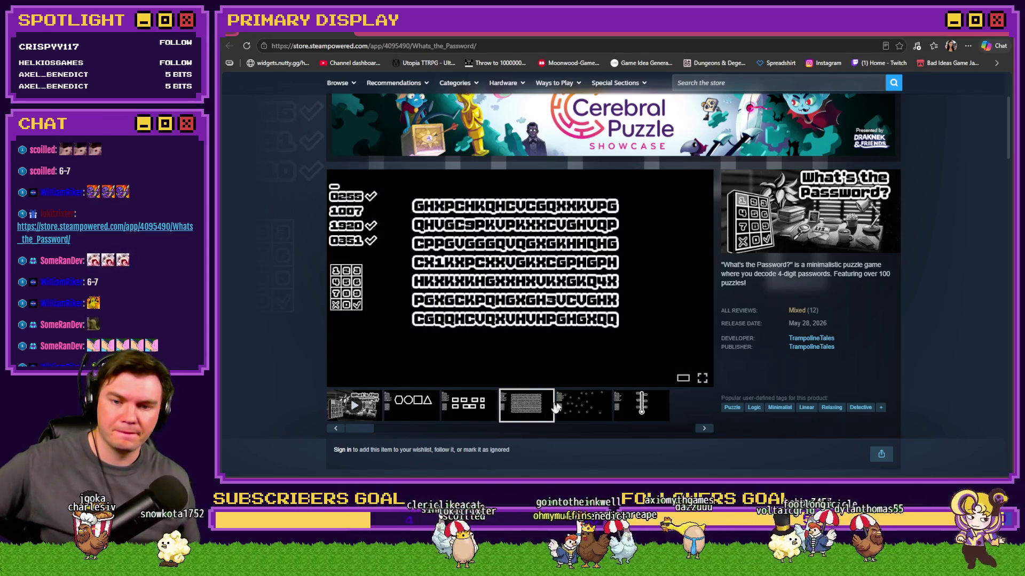
left_click(561, 406)
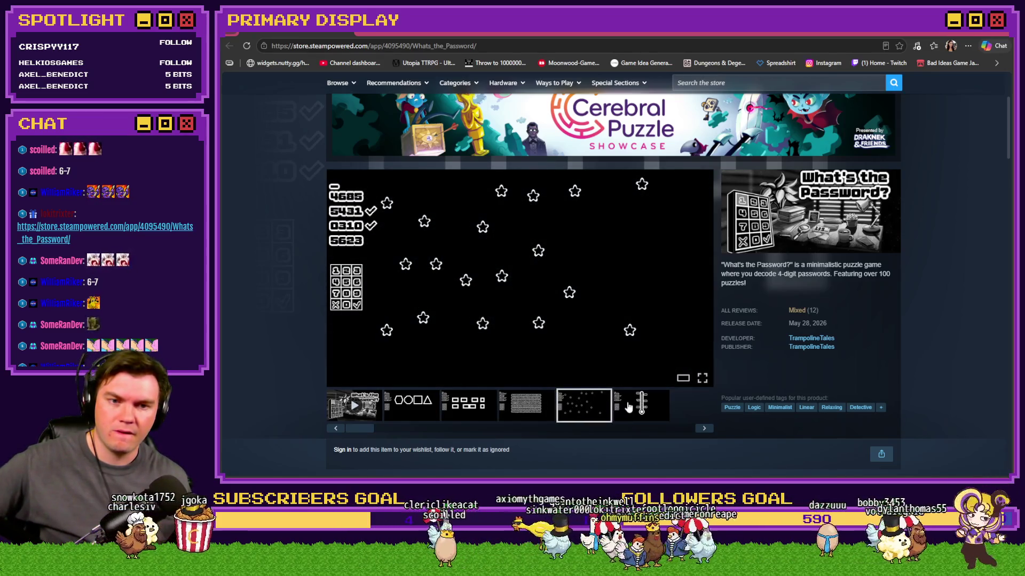
Open the full reviews list and sort it by most recent.
left_click(798, 312)
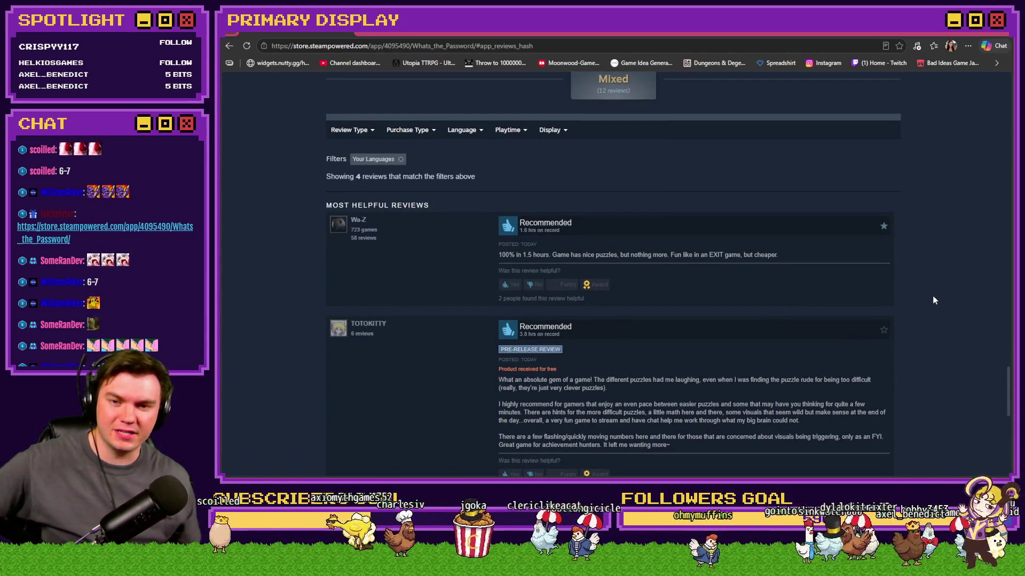
scroll(933, 301, "down", 3)
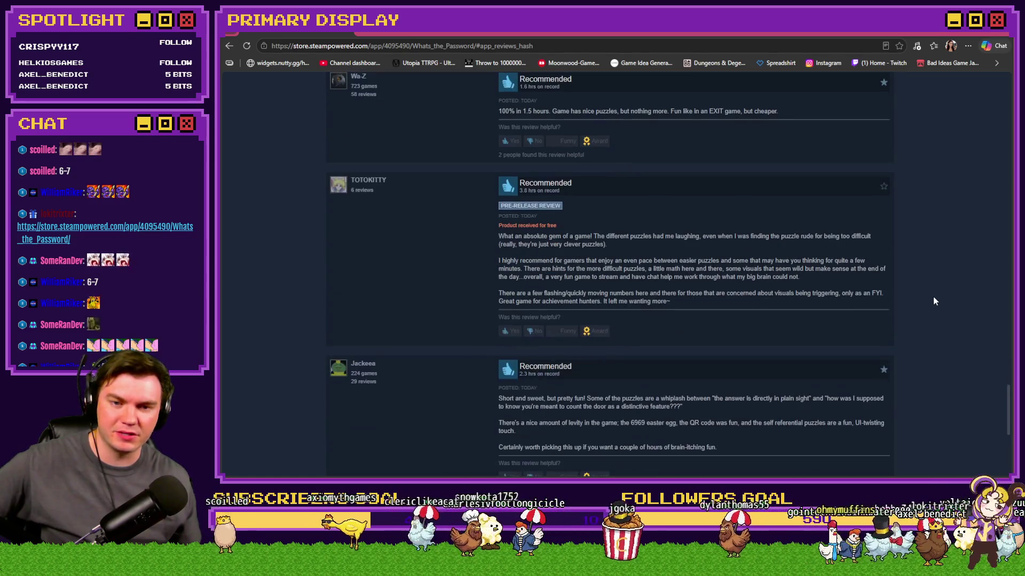
scroll(932, 300, "down", 5)
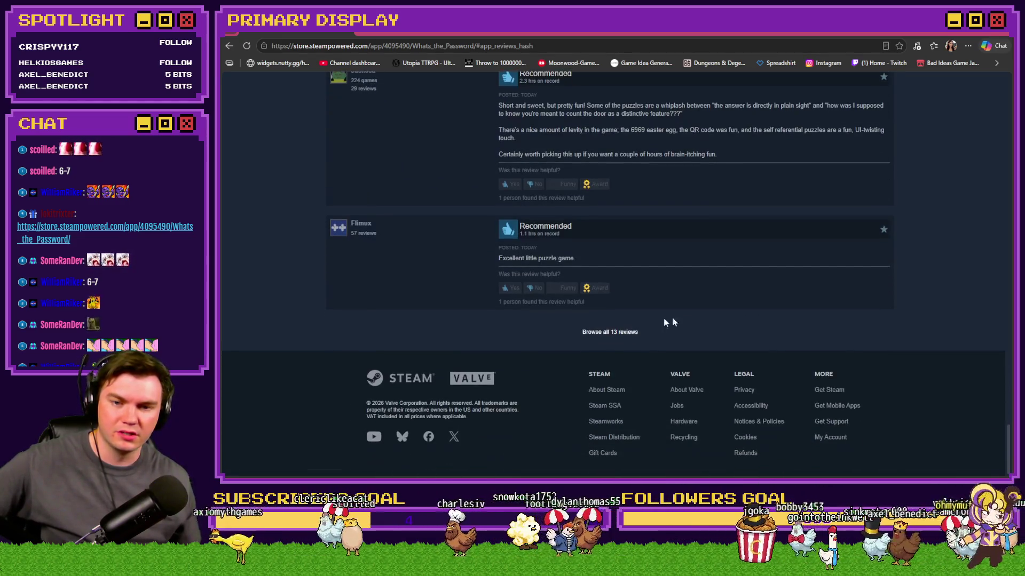
left_click(625, 332)
scroll(860, 296, "down", 10)
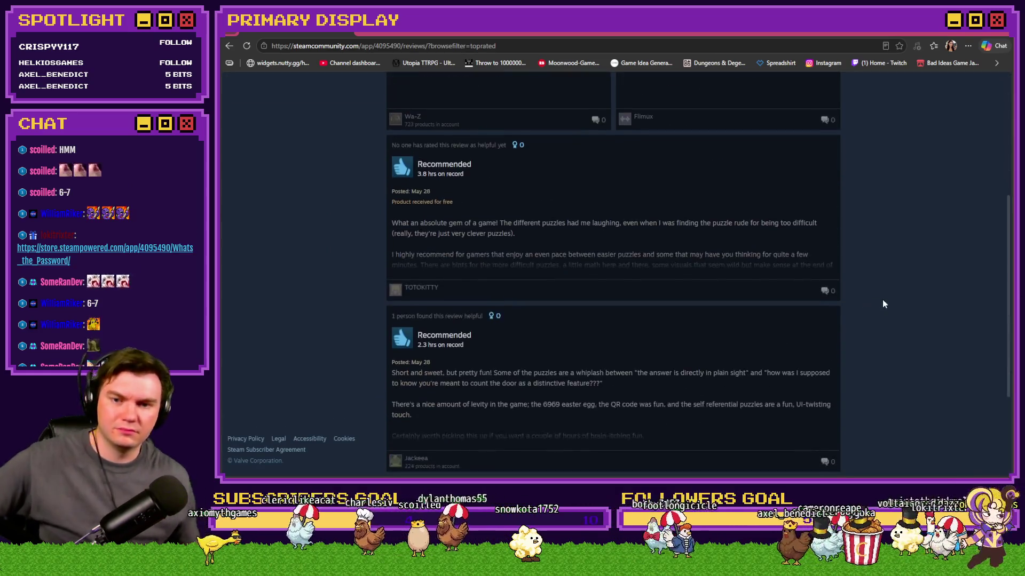
scroll(883, 303, "up", 10)
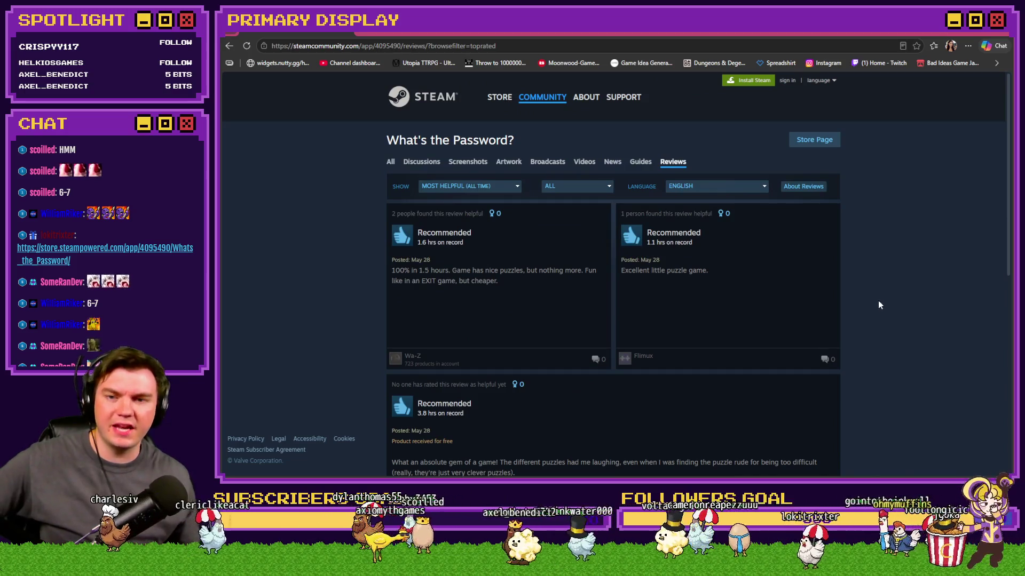
left_click(459, 188)
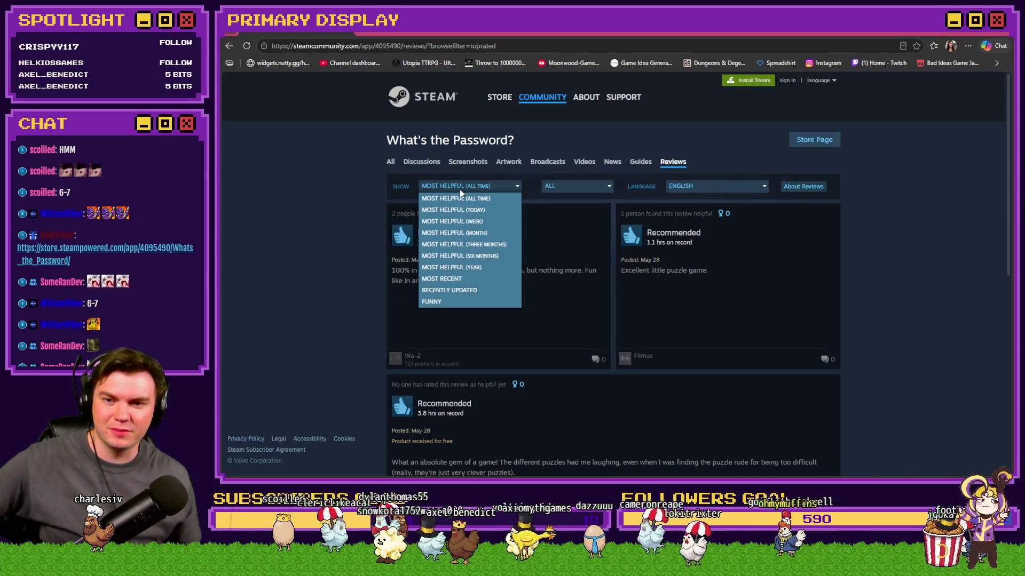
left_click(456, 280)
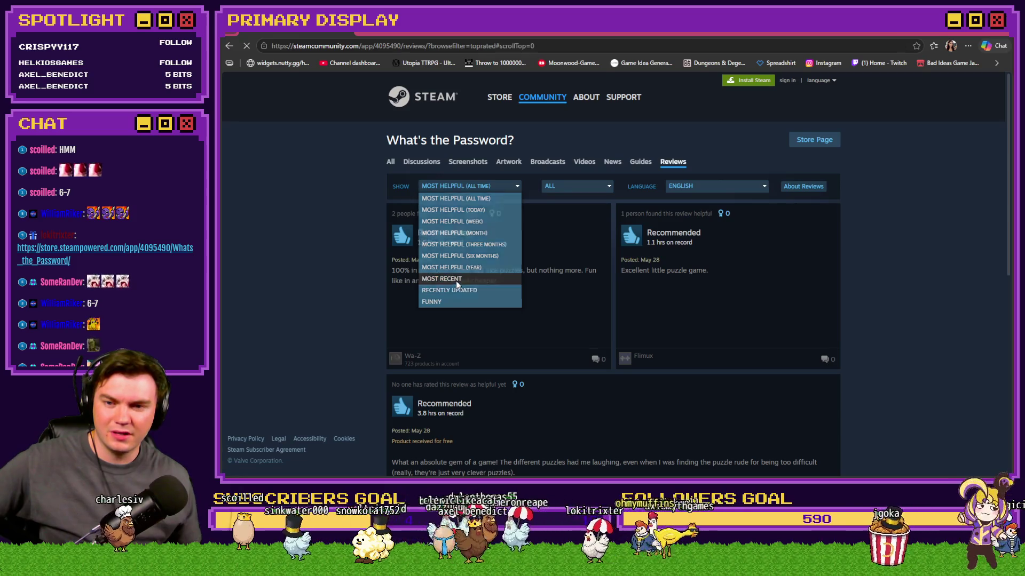
scroll(353, 282, "down", 5)
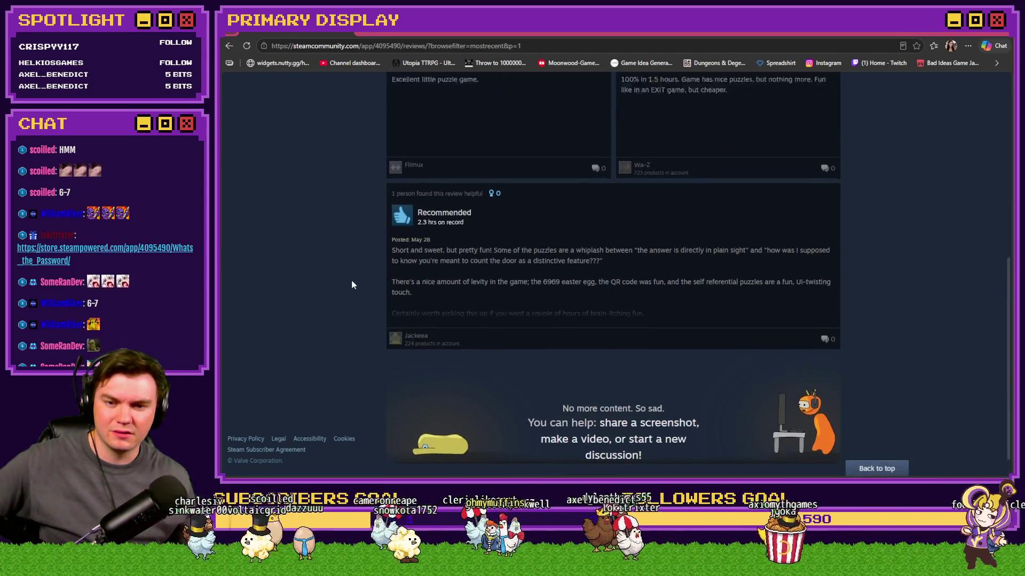
scroll(351, 280, "up", 5)
Filter to negative reviews, try Funny and Most Helpful sorts, and show all languages.
left_click(548, 188)
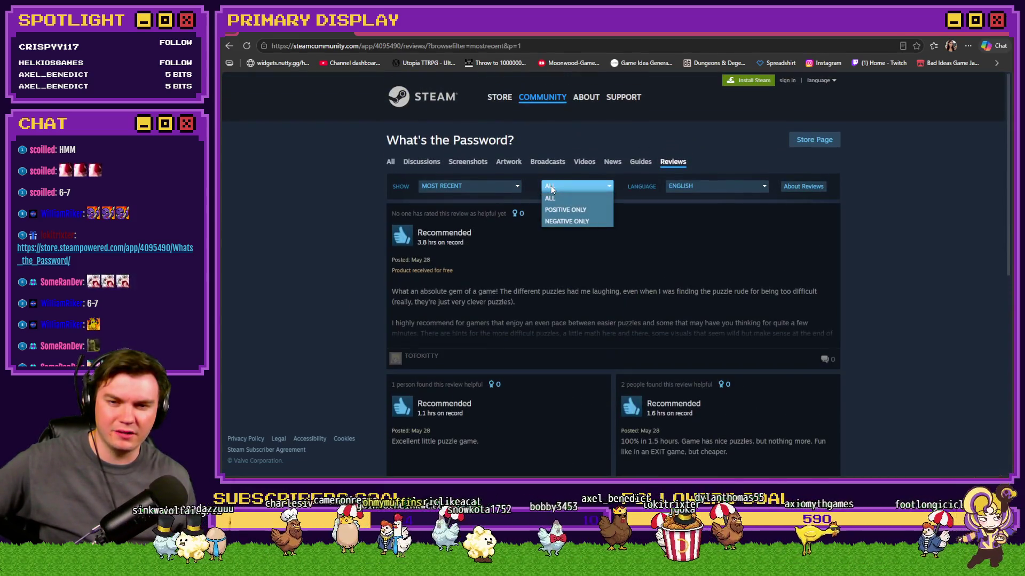
left_click(570, 227)
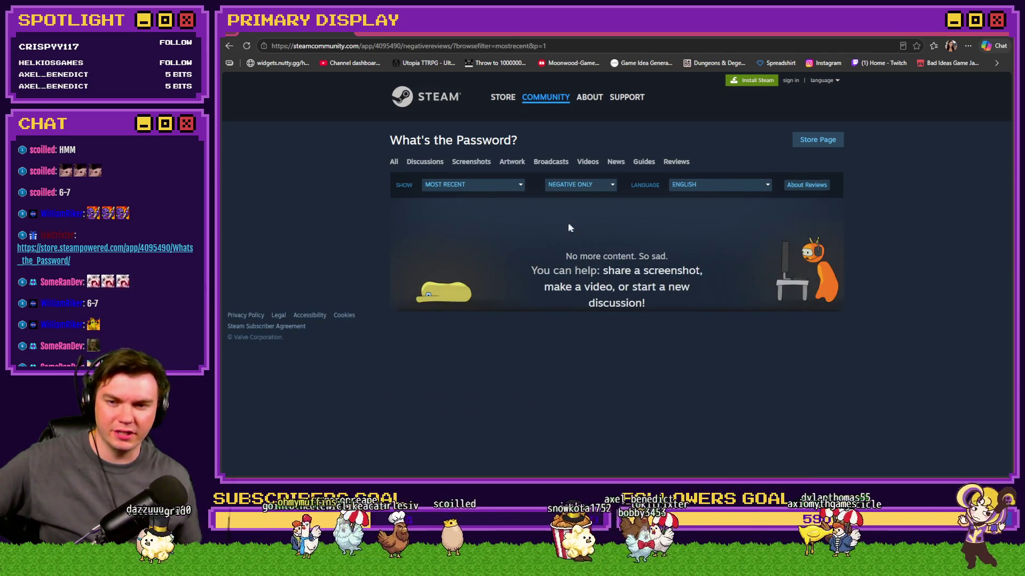
left_click(478, 184)
left_click(457, 300)
left_click(470, 184)
left_click(464, 197)
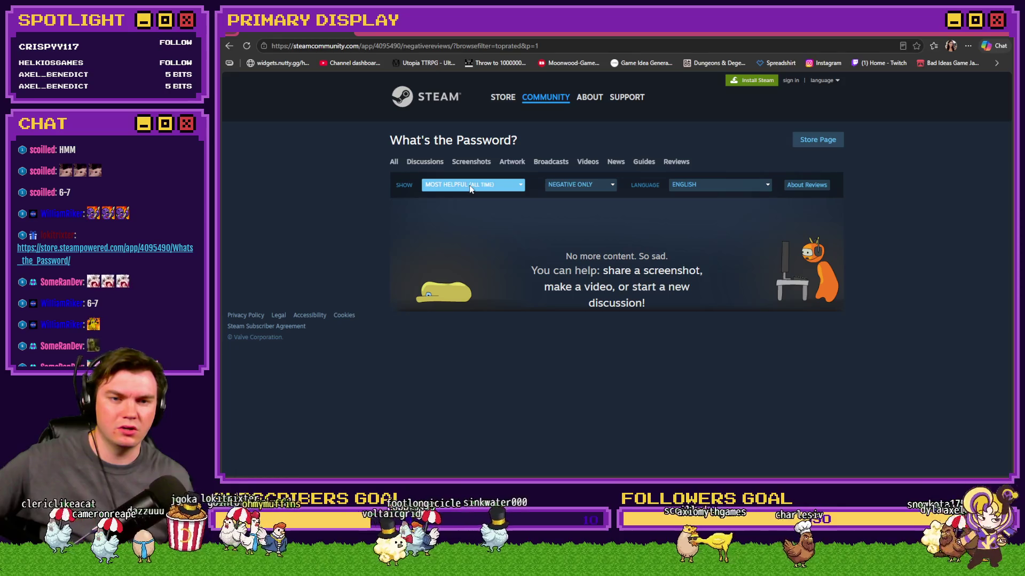
left_click(471, 186)
left_click(471, 207)
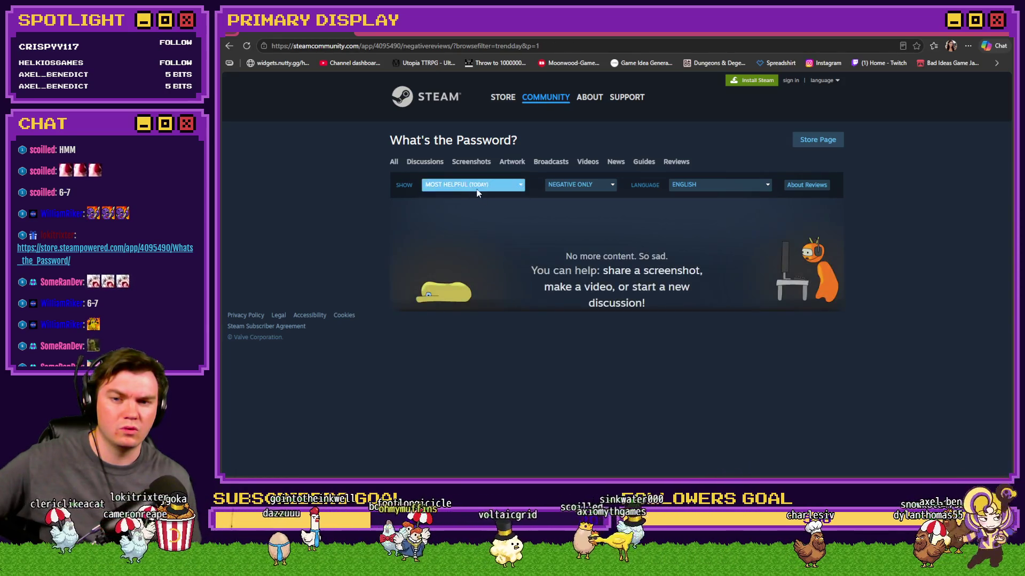
left_click(712, 183)
left_click(707, 193)
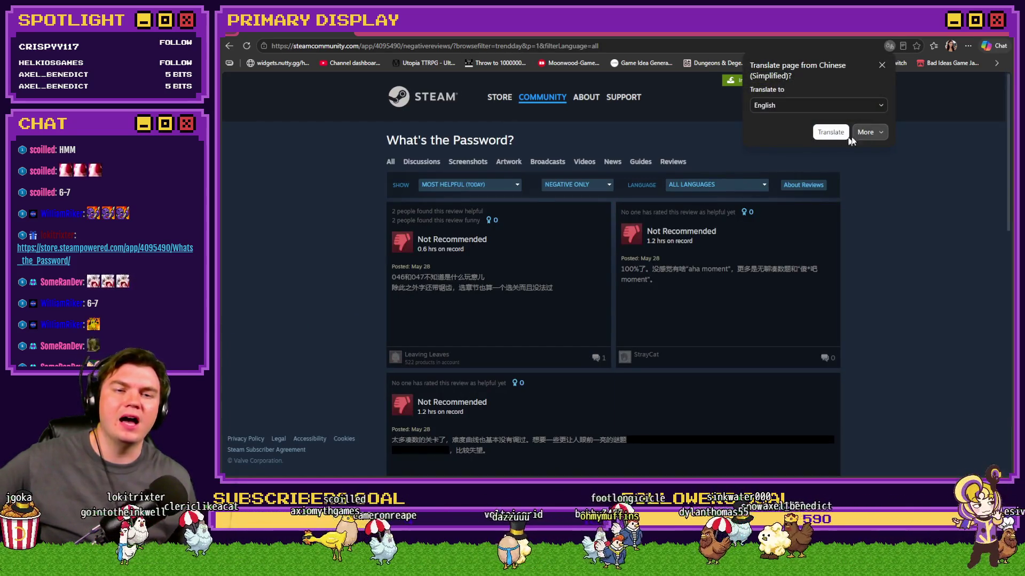
left_click(882, 65)
Scroll the reviews, then go back to the most recent English review list.
scroll(866, 261, "down", 15)
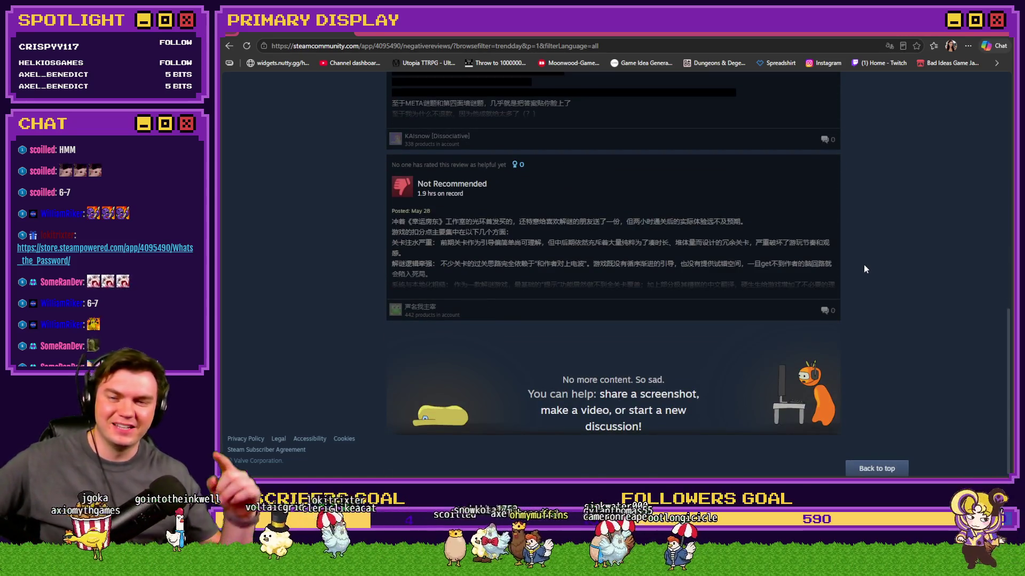
scroll(858, 262, "up", 3)
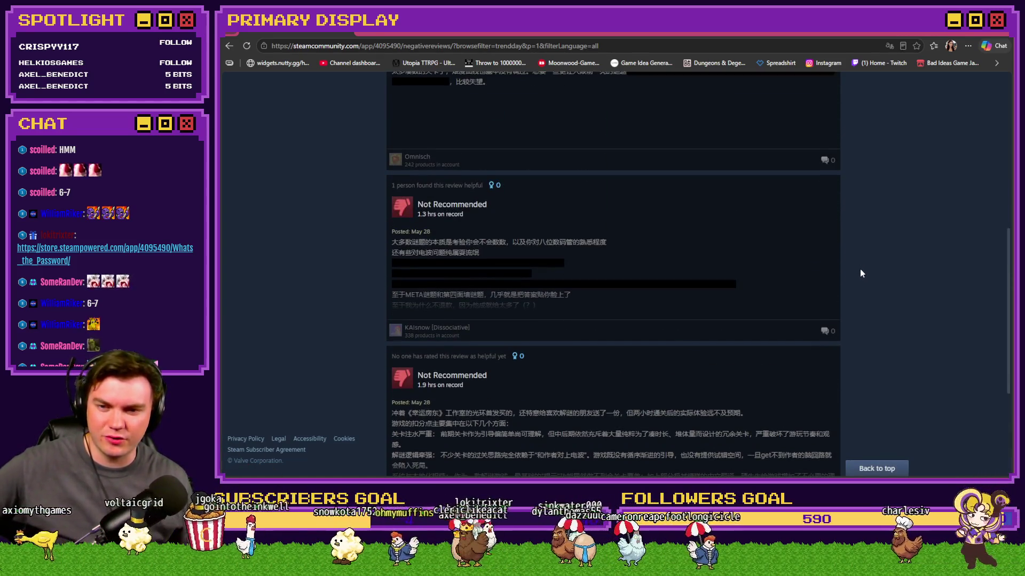
scroll(860, 272, "up", 4)
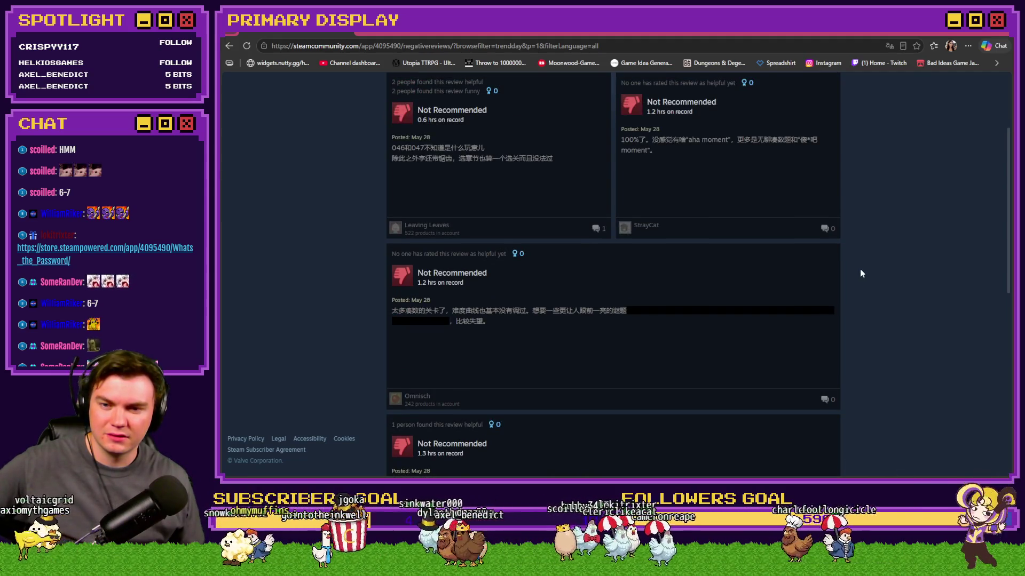
scroll(860, 271, "down", 5)
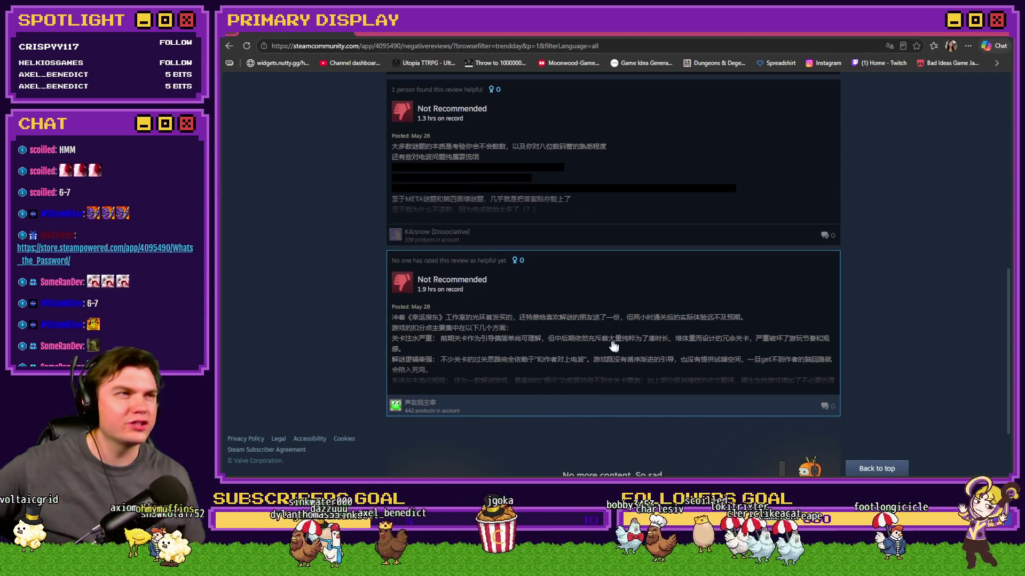
scroll(295, 348, "up", 5)
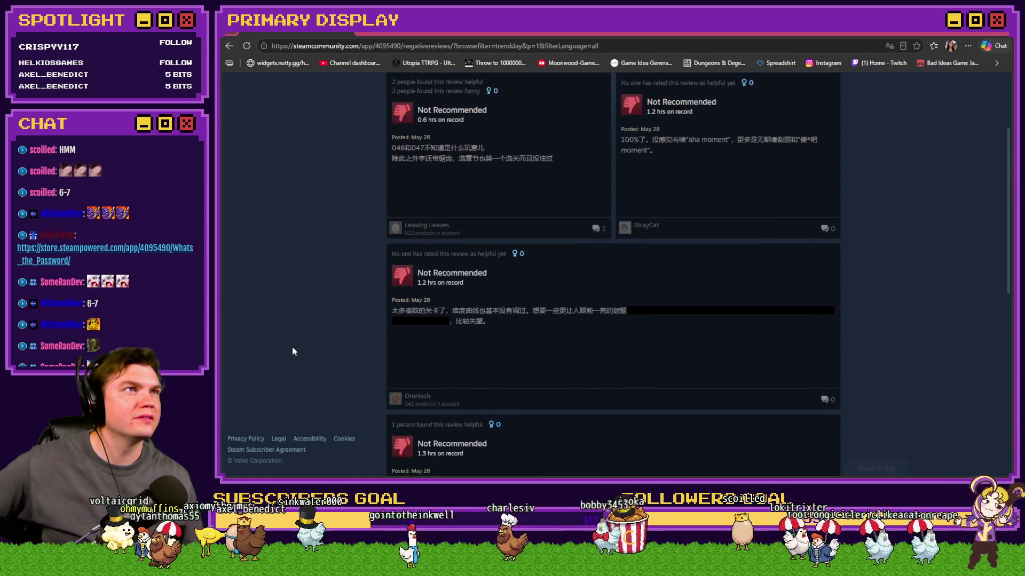
scroll(293, 351, "up", 2)
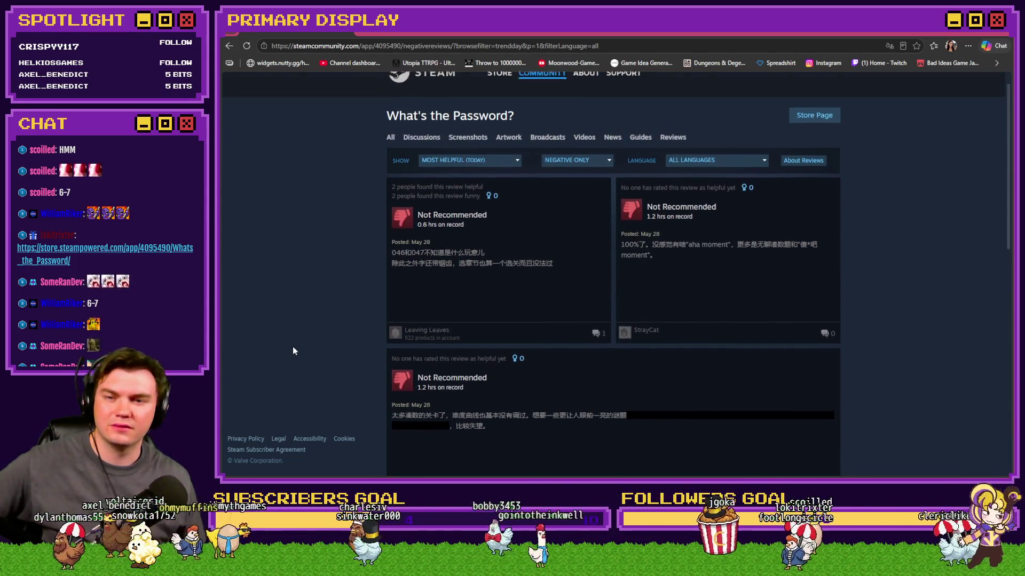
scroll(293, 351, "up", 1)
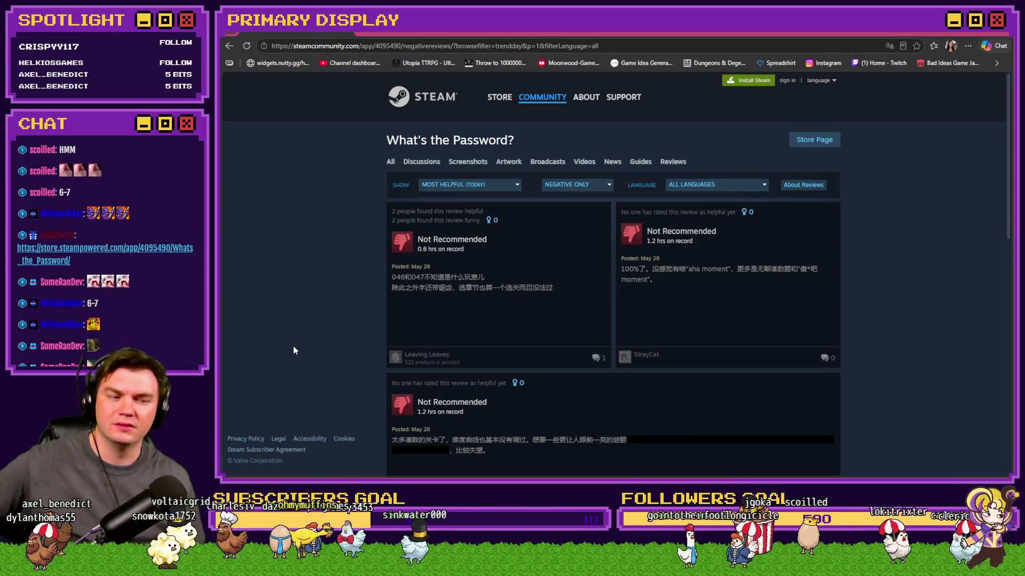
key("alt+Left")
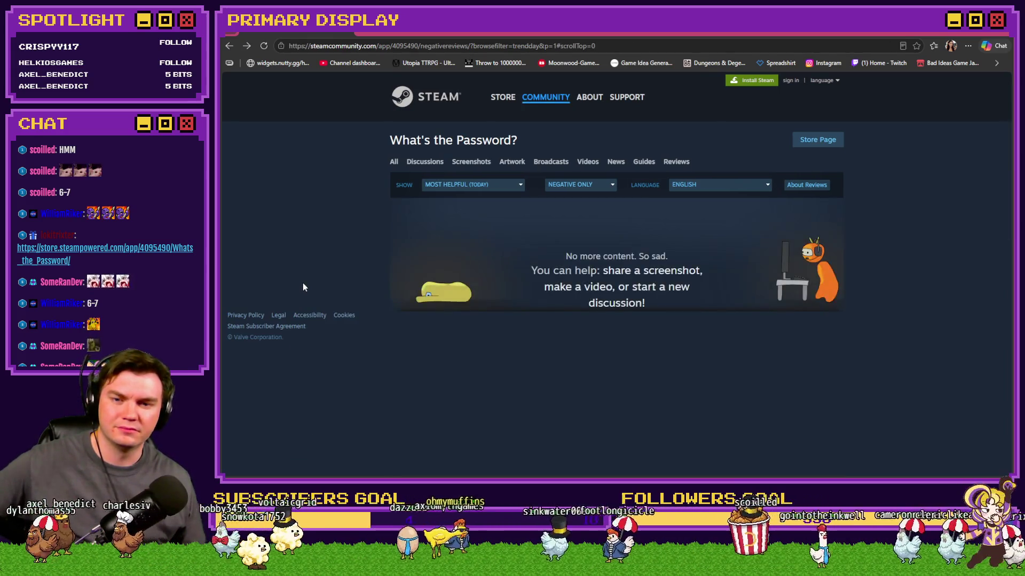
key("alt+Left")
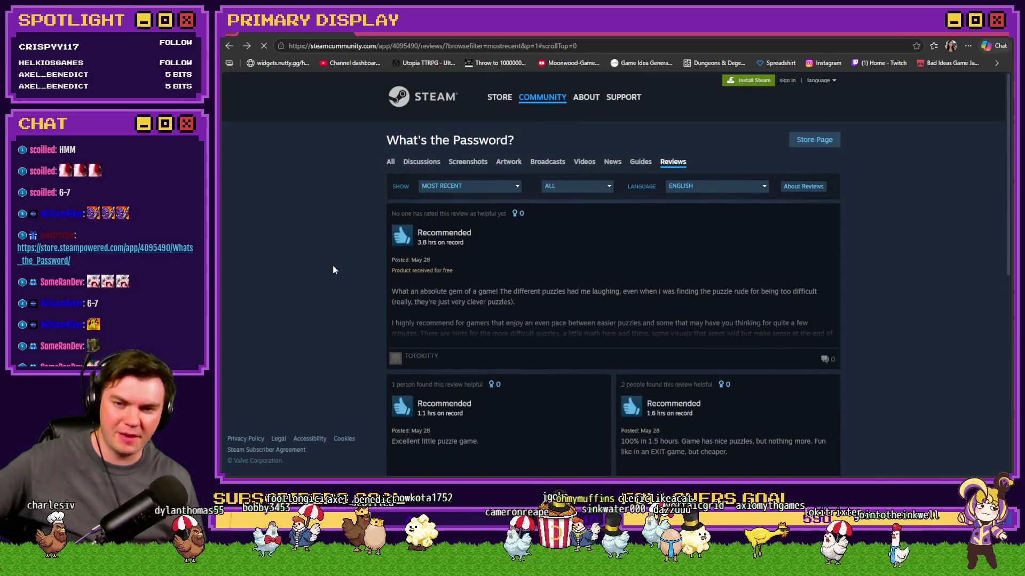
key("alt+Left")
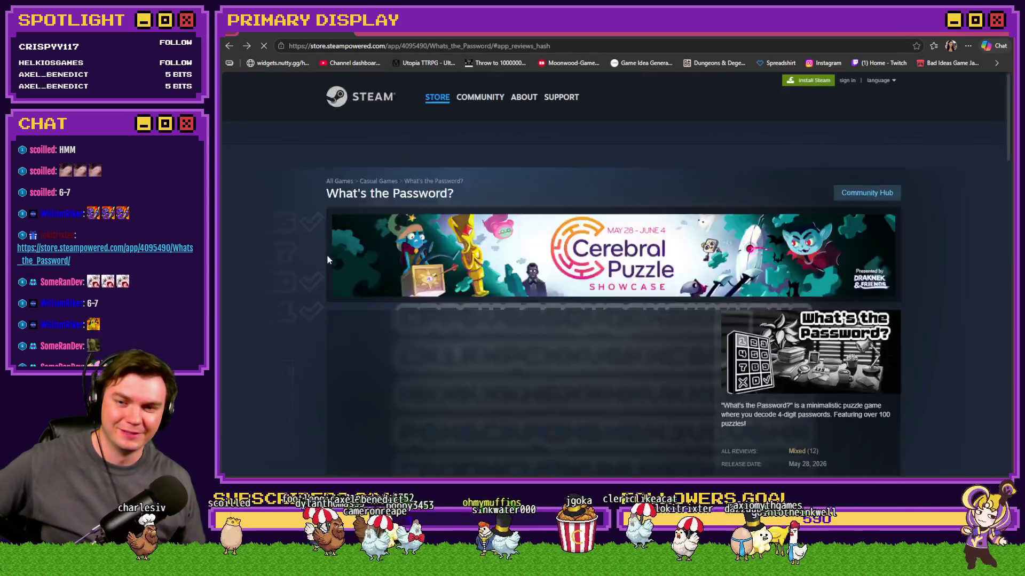
Pause the What's the Password? teaser video and return to RPG Maker MZ's Event Editor.
scroll(342, 257, "down", 2)
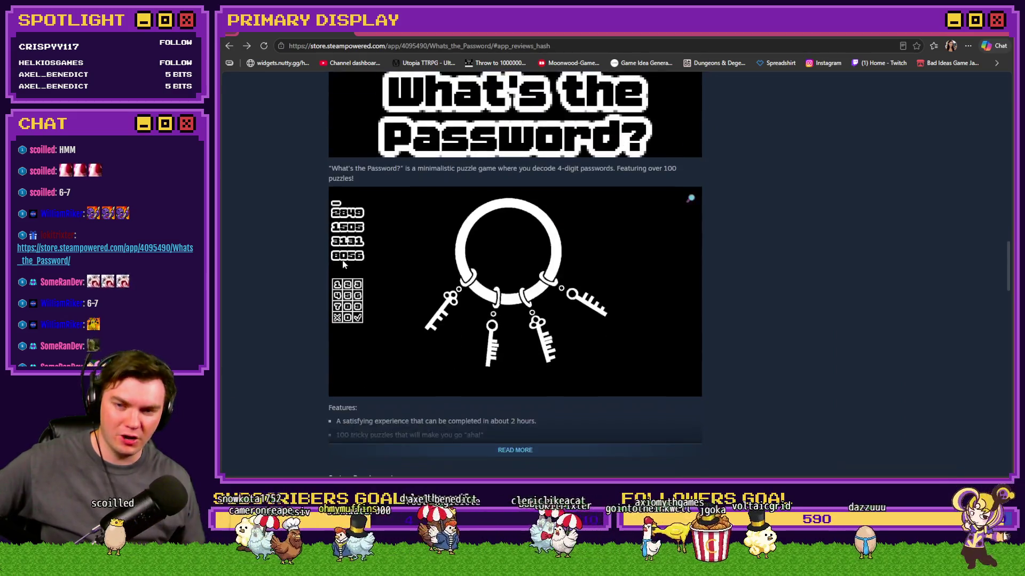
scroll(341, 259, "up", 15)
scroll(343, 264, "up", 10)
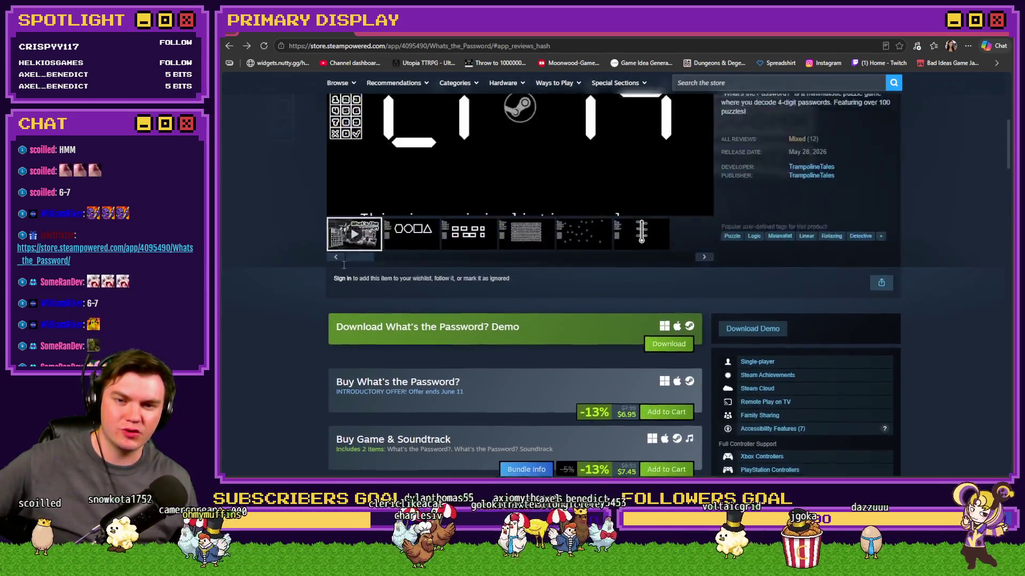
scroll(422, 269, "down", 3)
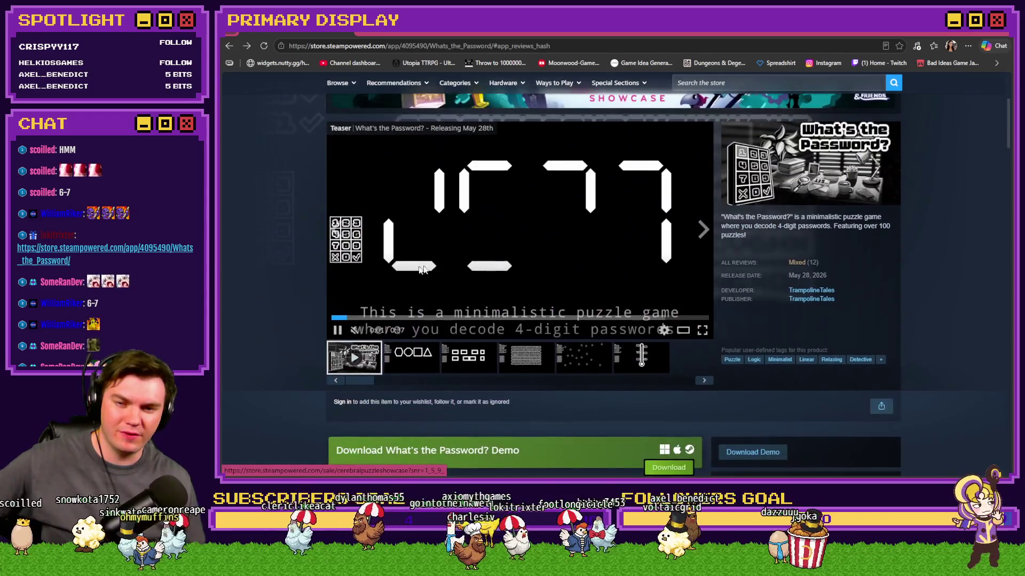
left_click(463, 244)
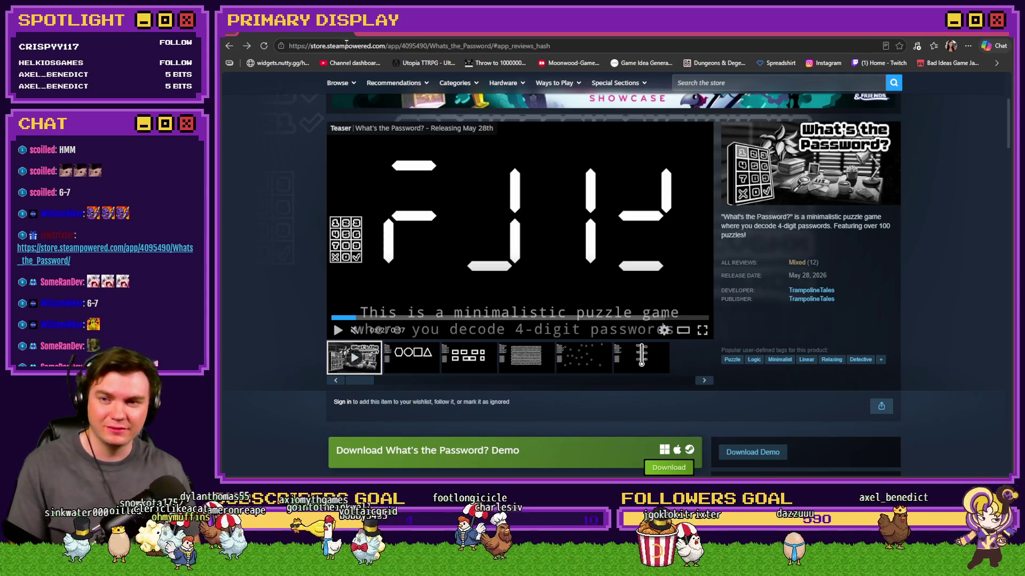
key("alt+Tab")
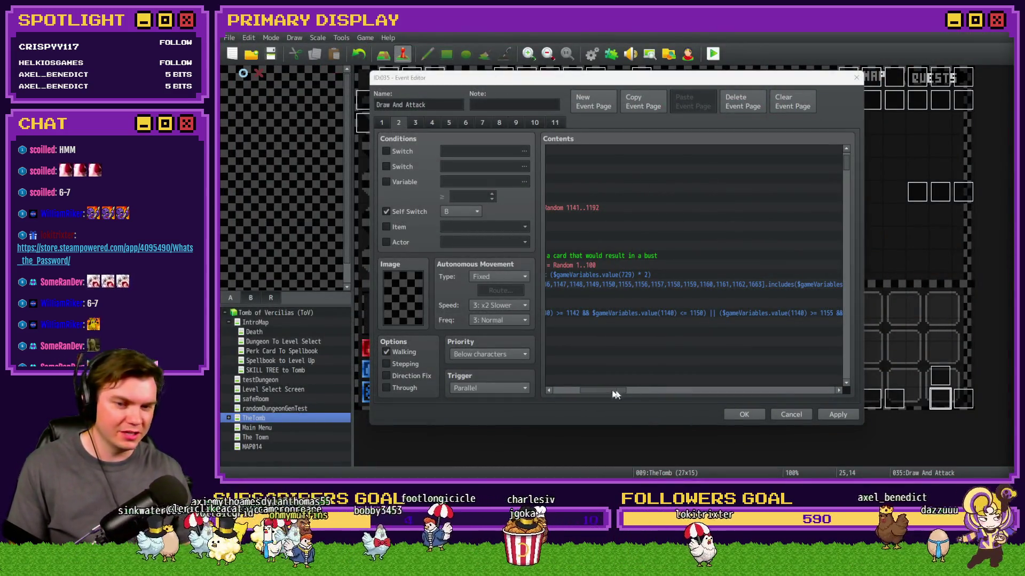
Delete the long card-range script line and open the nested card-list condition (1142 onward) for editing.
left_click(626, 318)
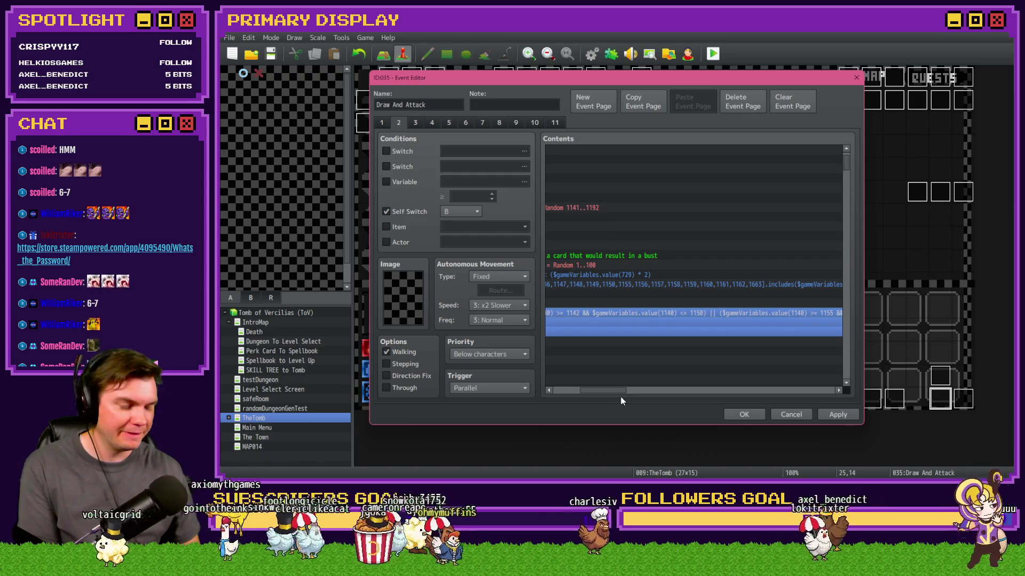
key("Delete")
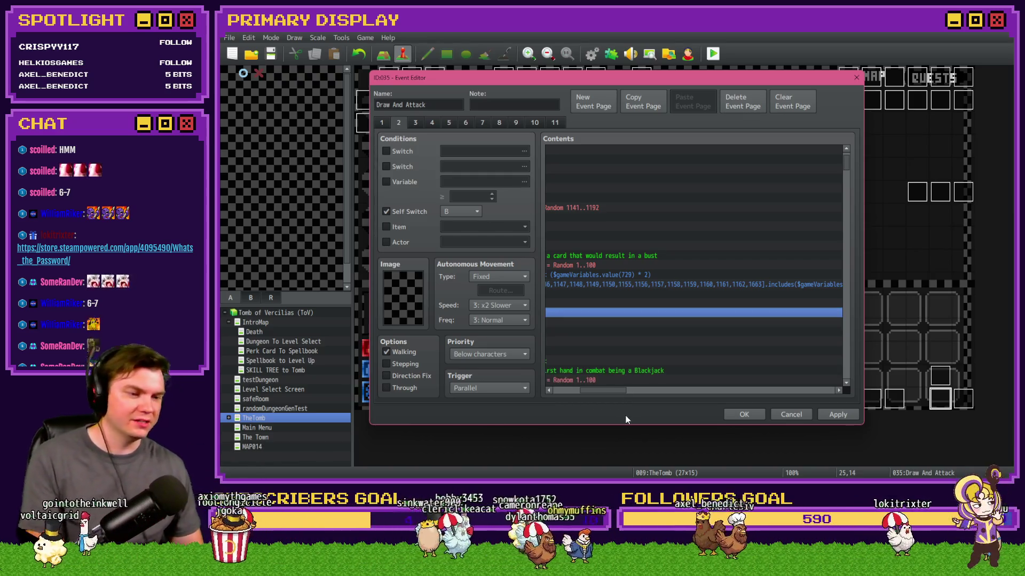
double_click(694, 284)
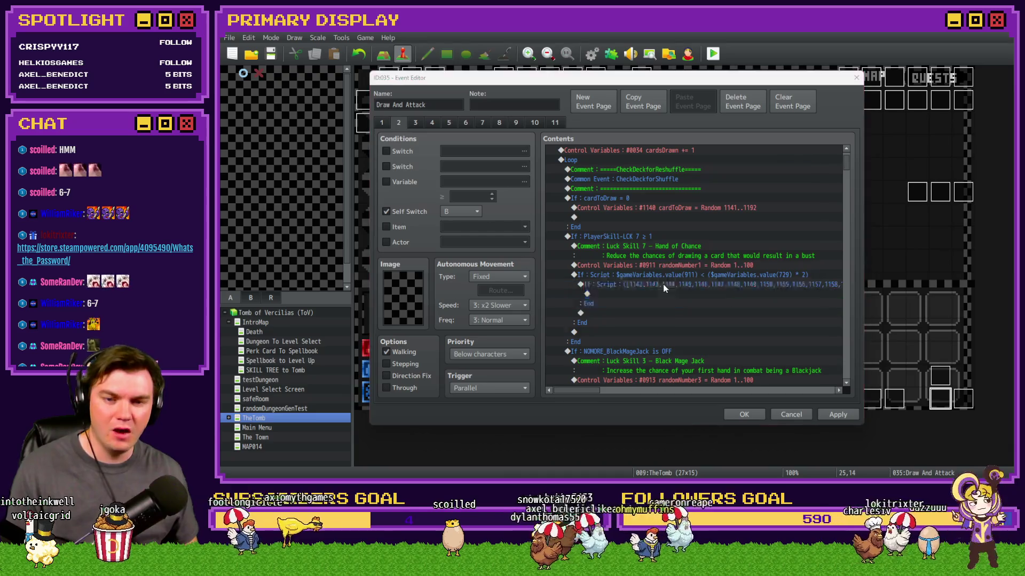
left_click(722, 312)
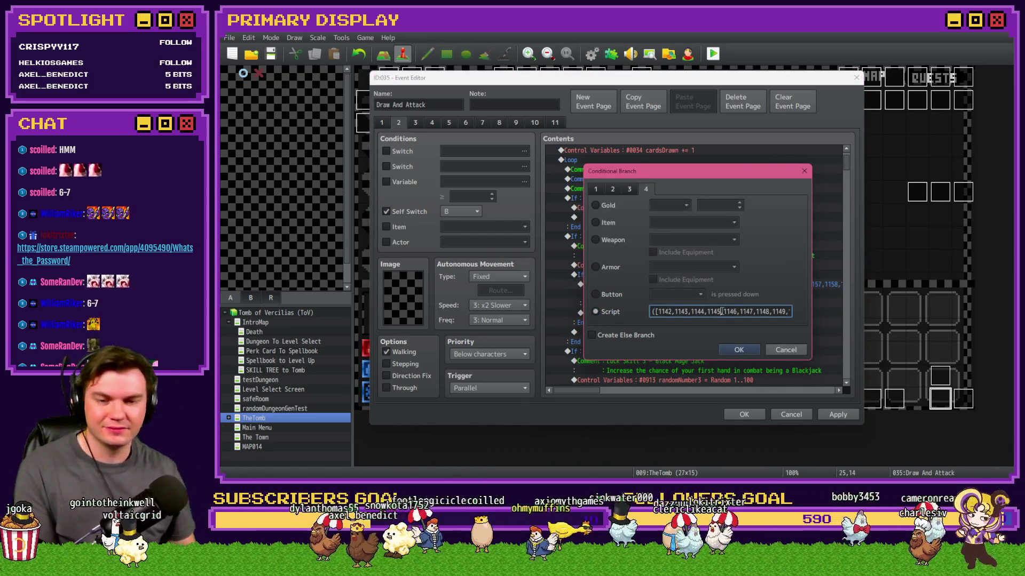
Correct the card IDs in the list from 1162 through 1176 and paste the variable 1140 includes check.
key("End")
key("Left")
key("Left")
key("Left")
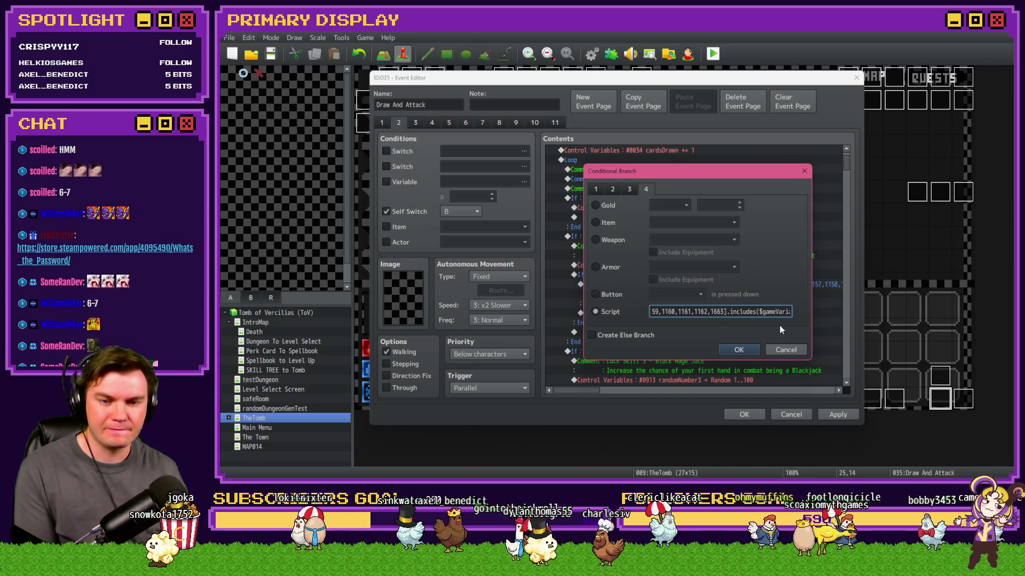
type(",")
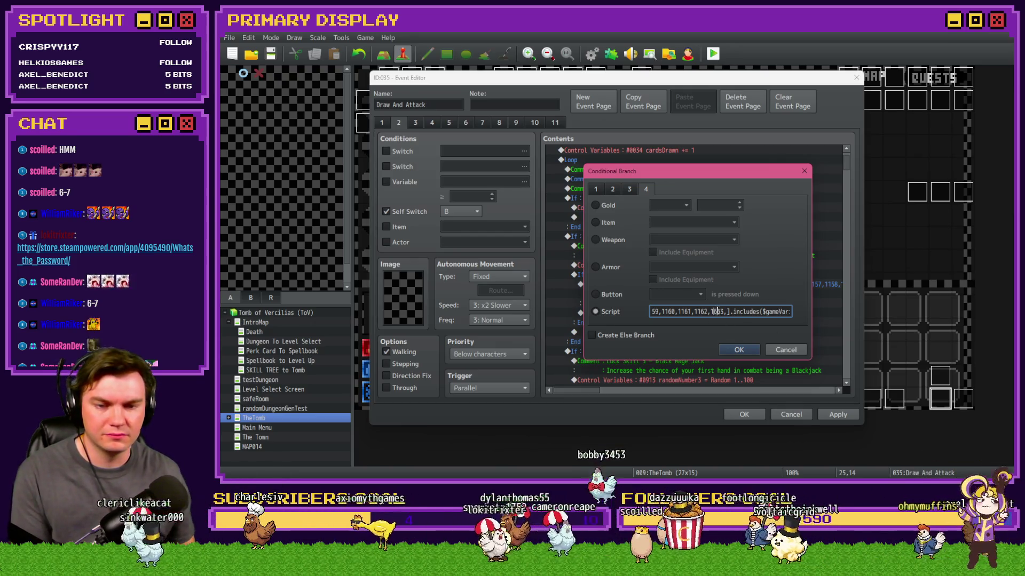
key("BackSpace")
type("1")
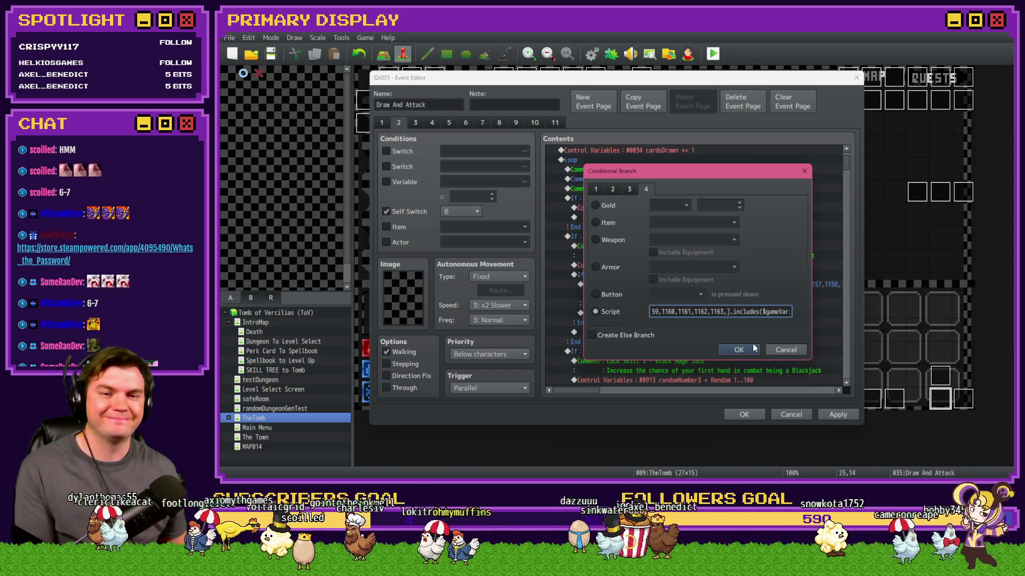
type("1168")
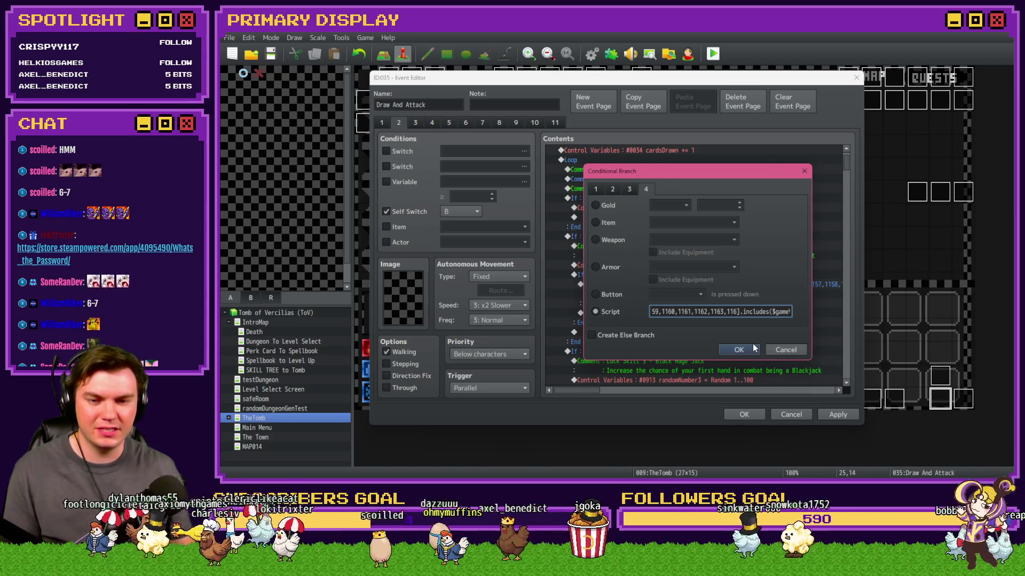
type(",1169,1170,117")
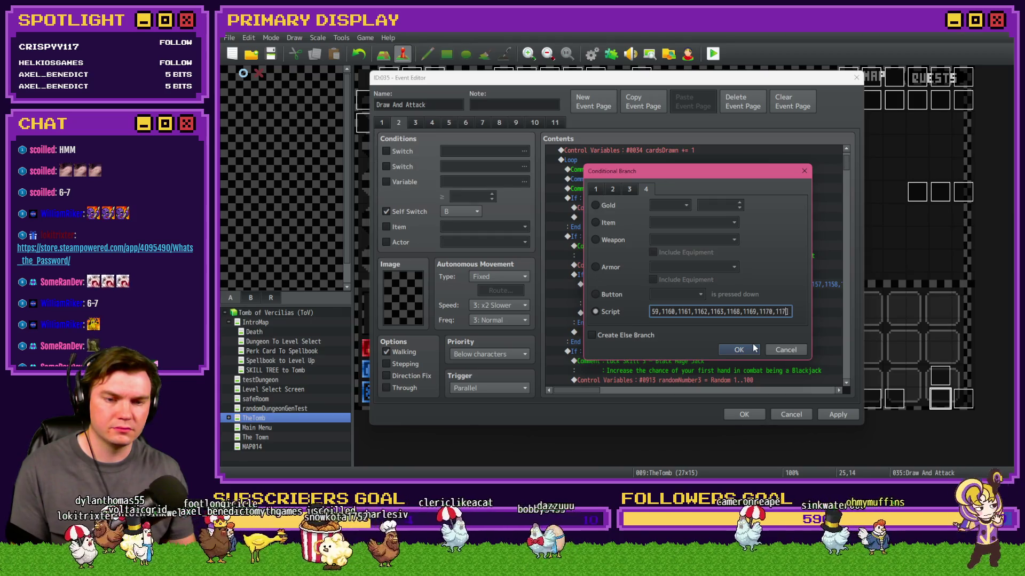
type("2,")
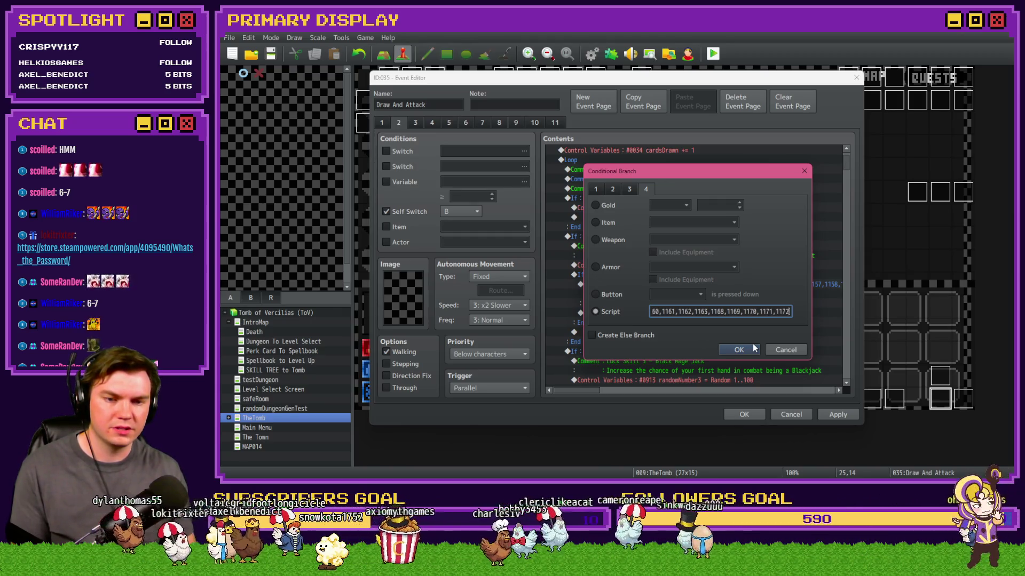
type("3")
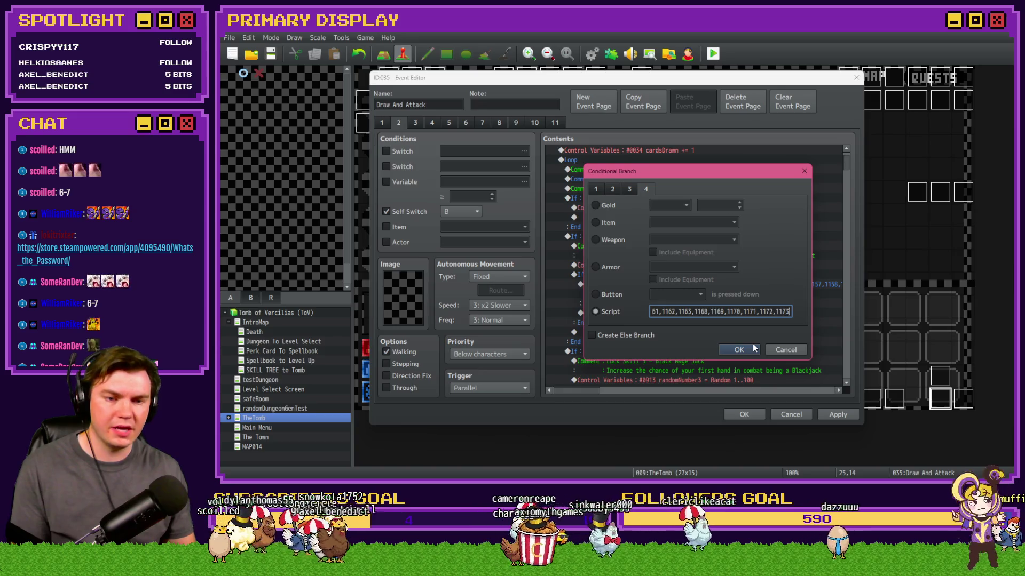
type(",1174,11758,")
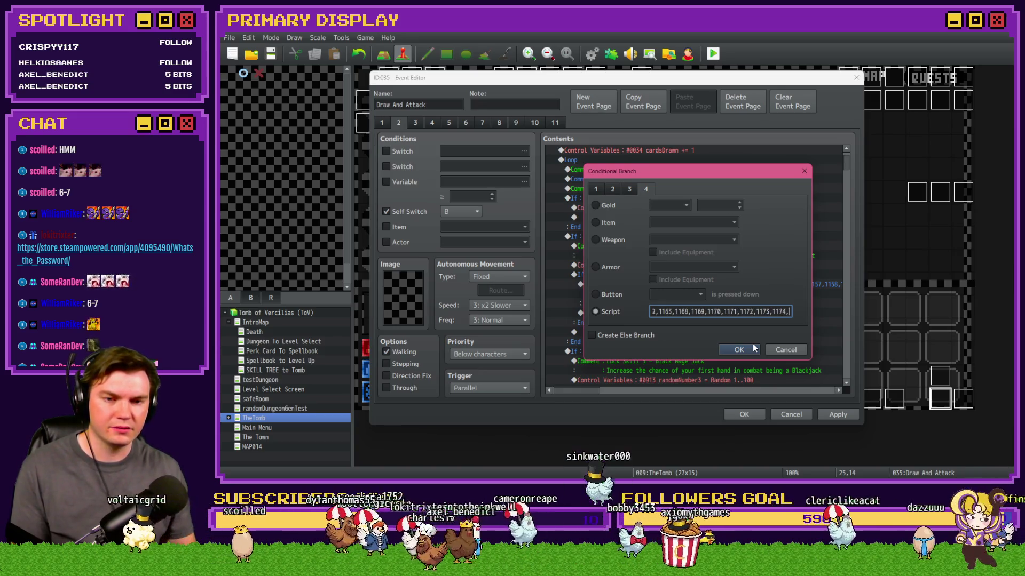
key("BackSpace")
key("BackSpace")
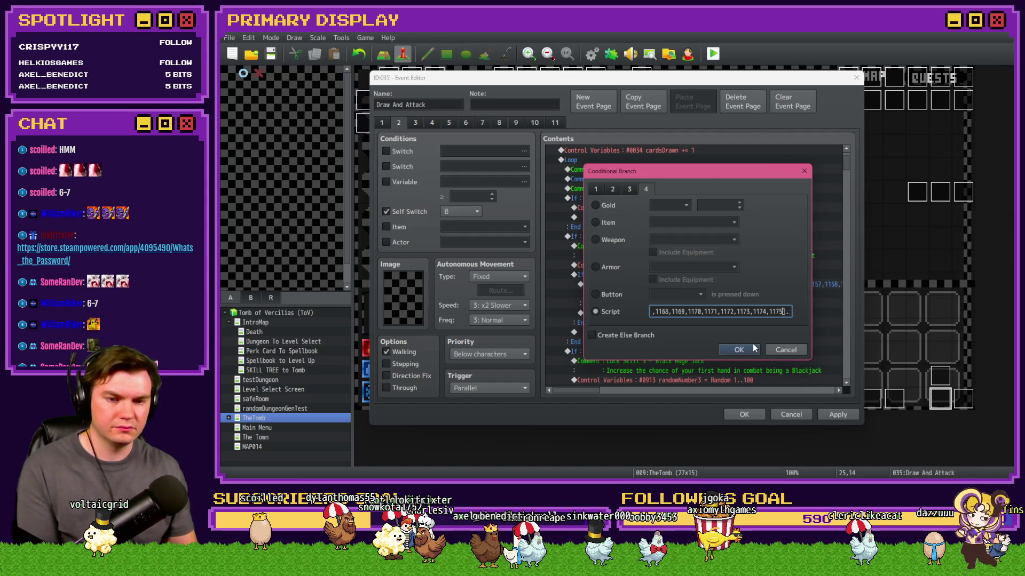
type(",]")
type("17")
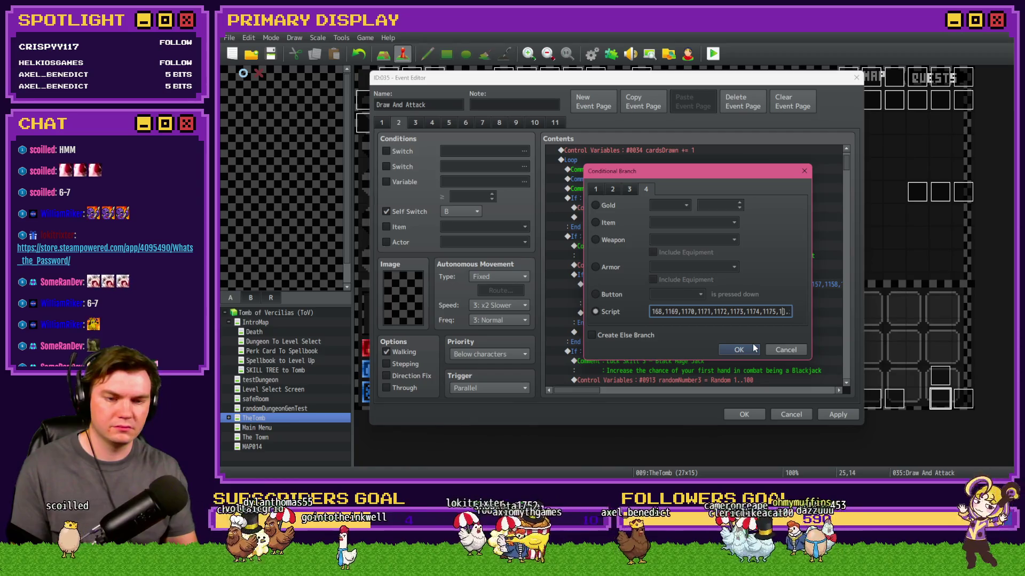
key("ctrl+v")
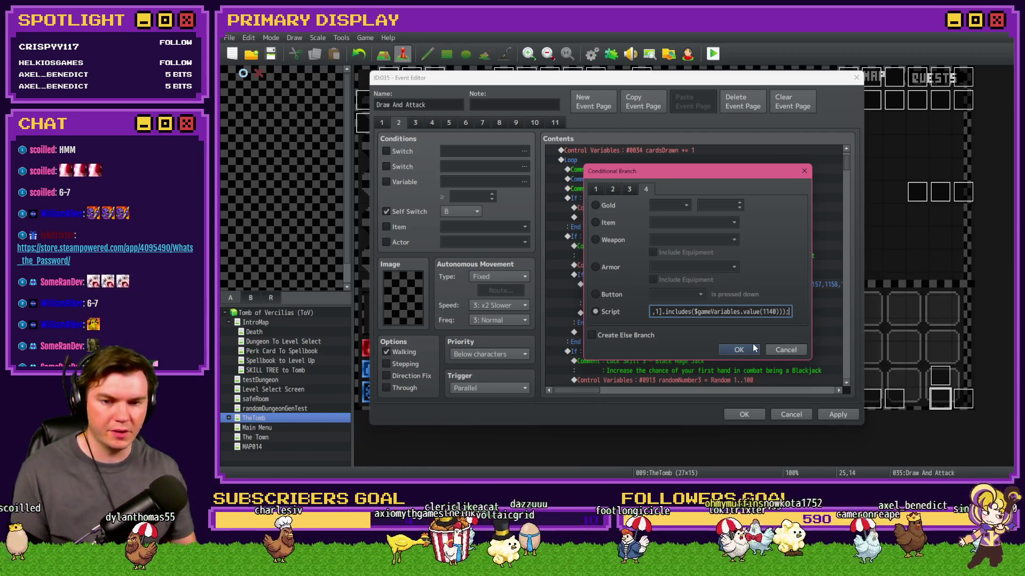
key("Left")
key("Left")
key("Left")
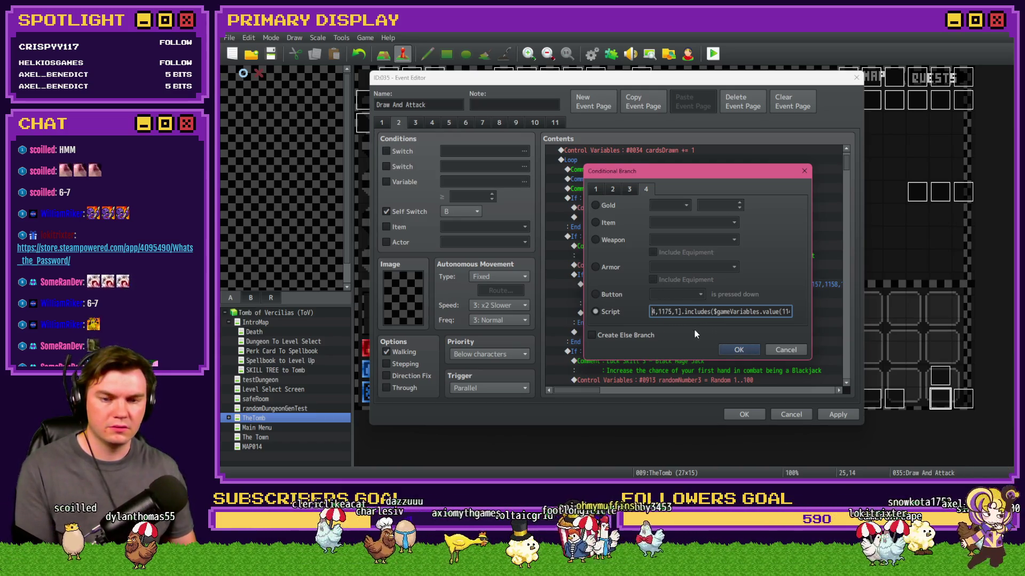
type("176")
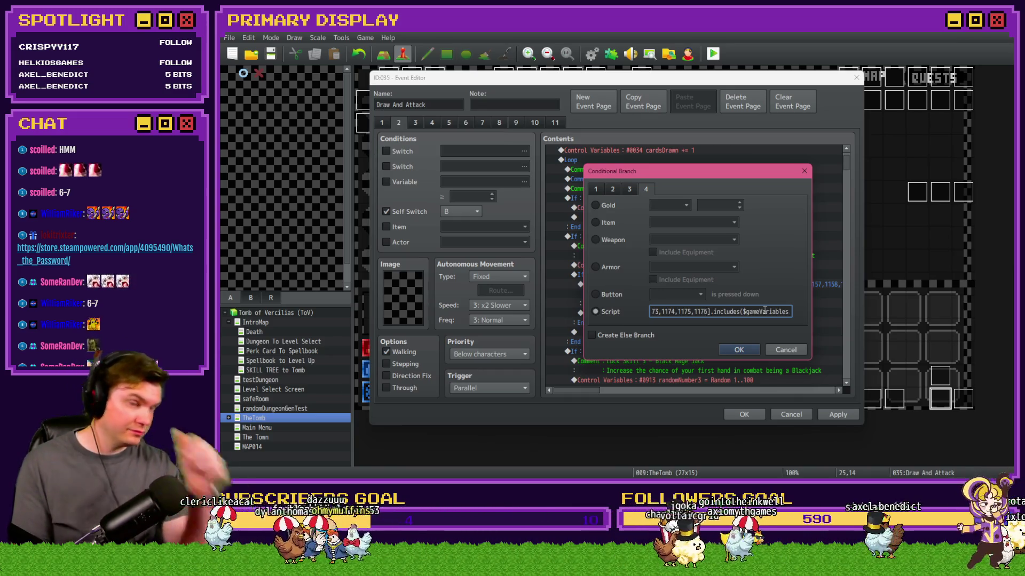
Review the card number list from the start, checking entries 1155 through 1163.
key("ctrl+a")
key("Home")
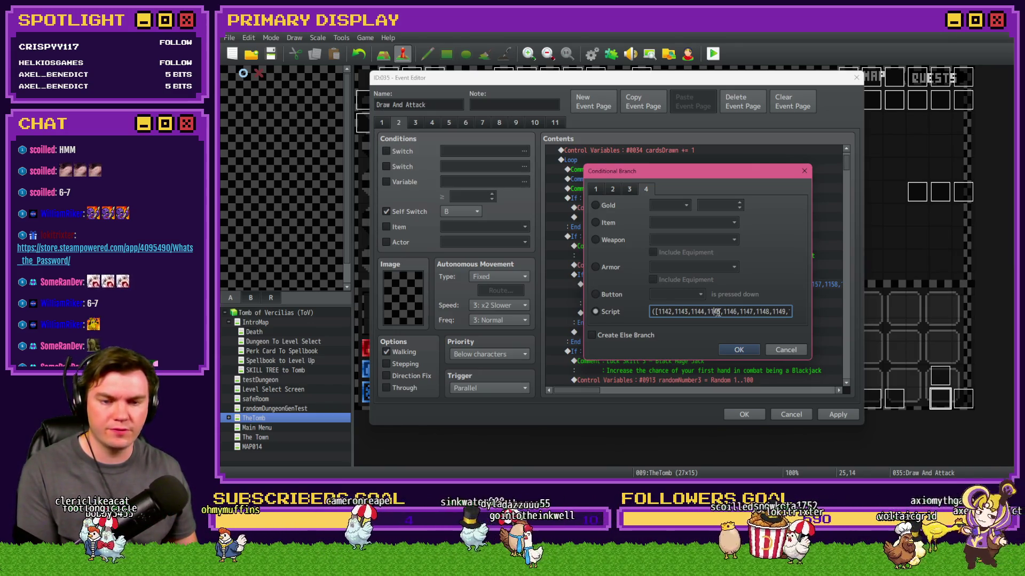
key("Right")
key("Right")
key("Right")
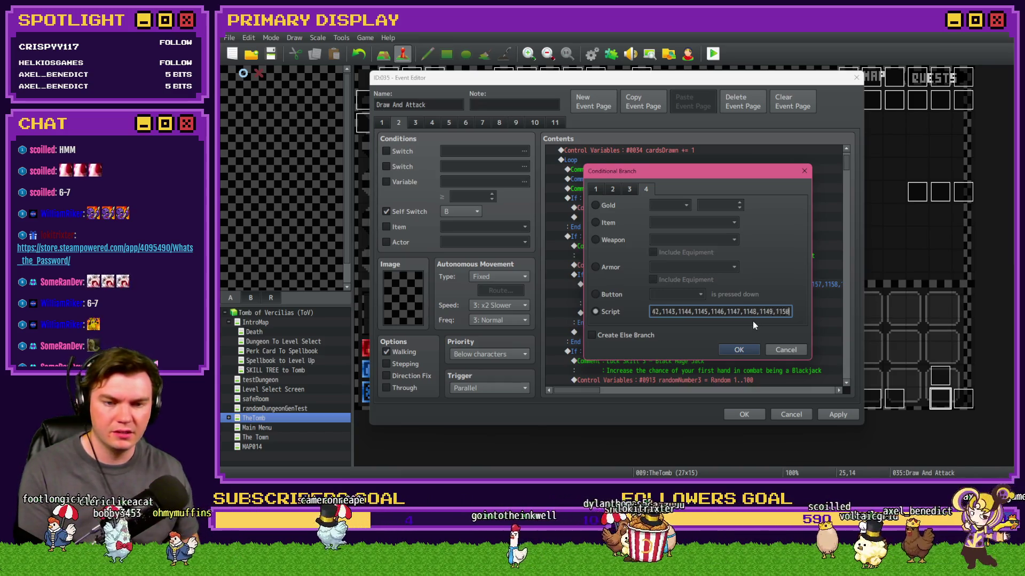
key("Right")
key("Right")
key("Right")
left_click(689, 315)
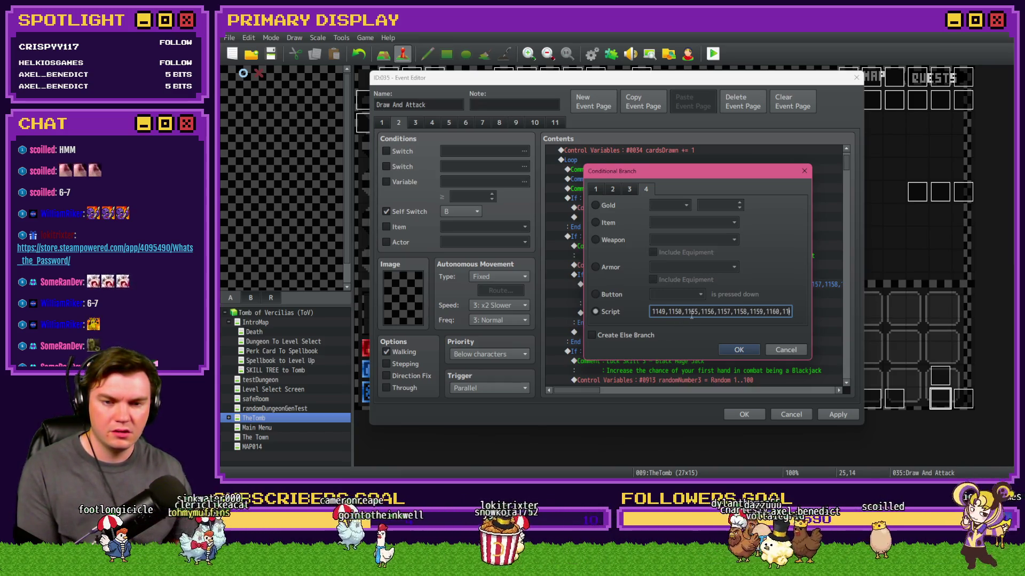
left_click(749, 314)
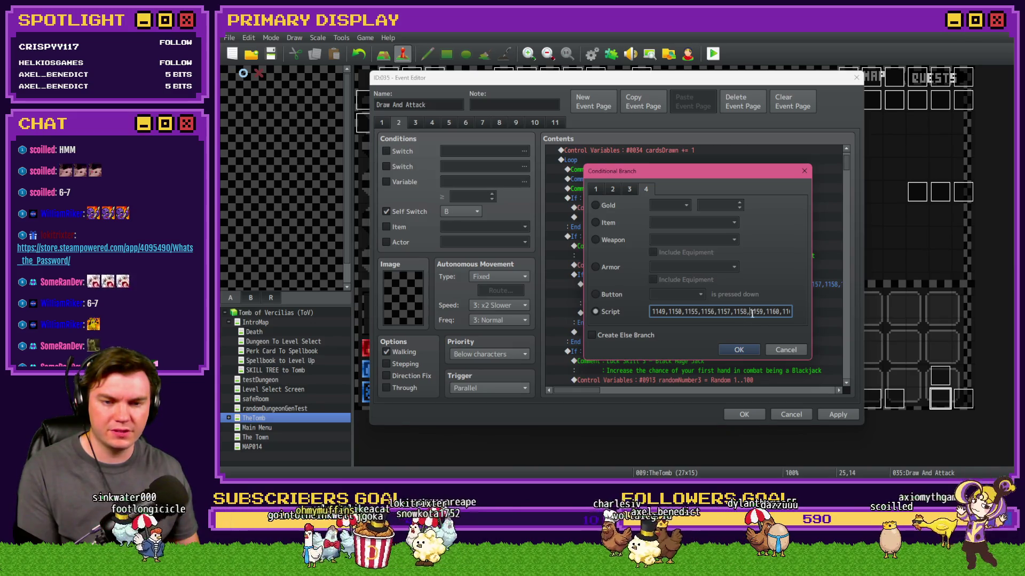
key("Right")
key("Right")
key("Right")
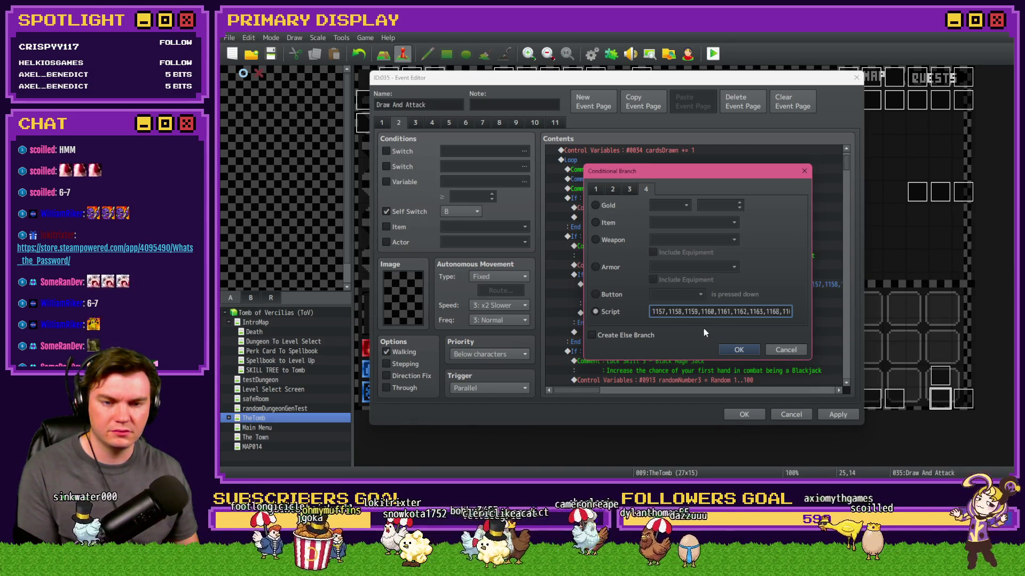
left_click(709, 312)
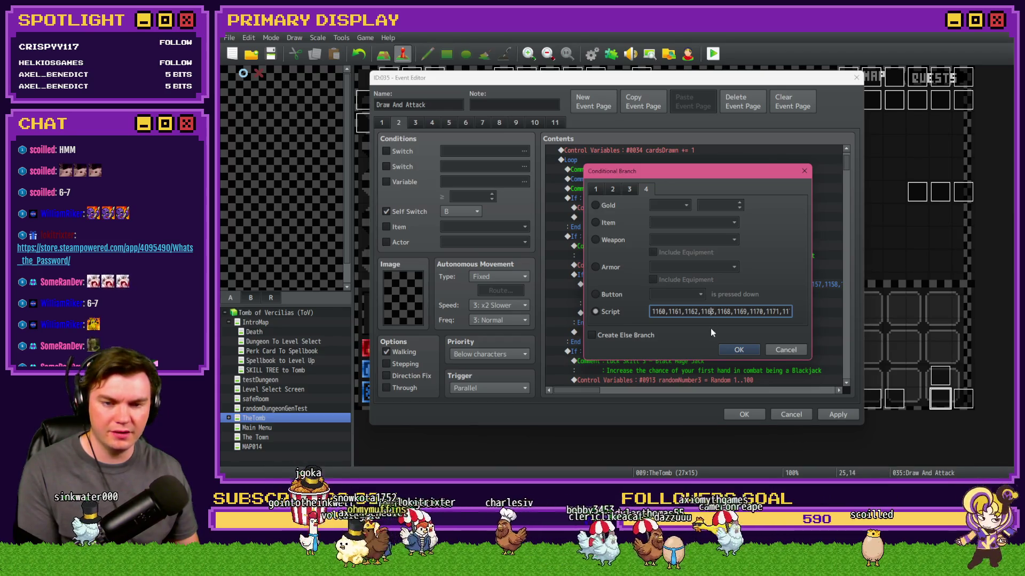
key("Right")
key("Right")
key("Right")
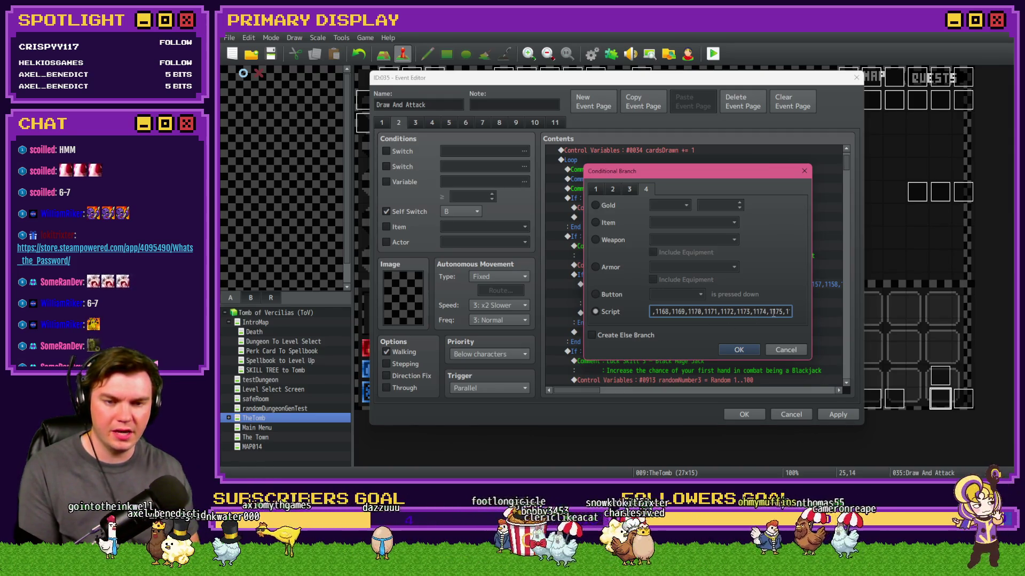
key("Right")
key("Right")
key("Right")
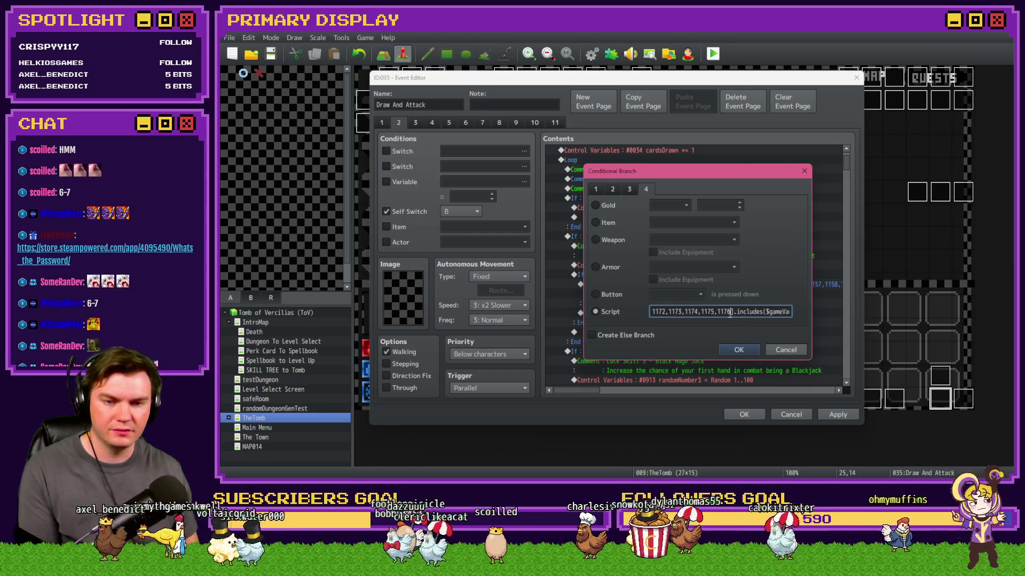
Append card IDs through 1189, close with .includes($gameVariables.value(1140)), and confirm the condition.
type(",")
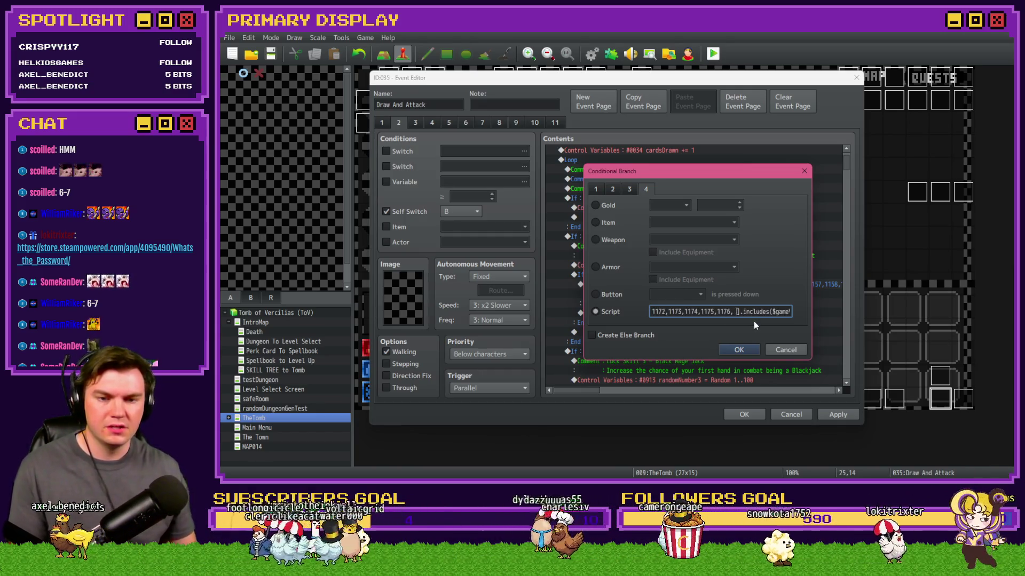
key("BackSpace")
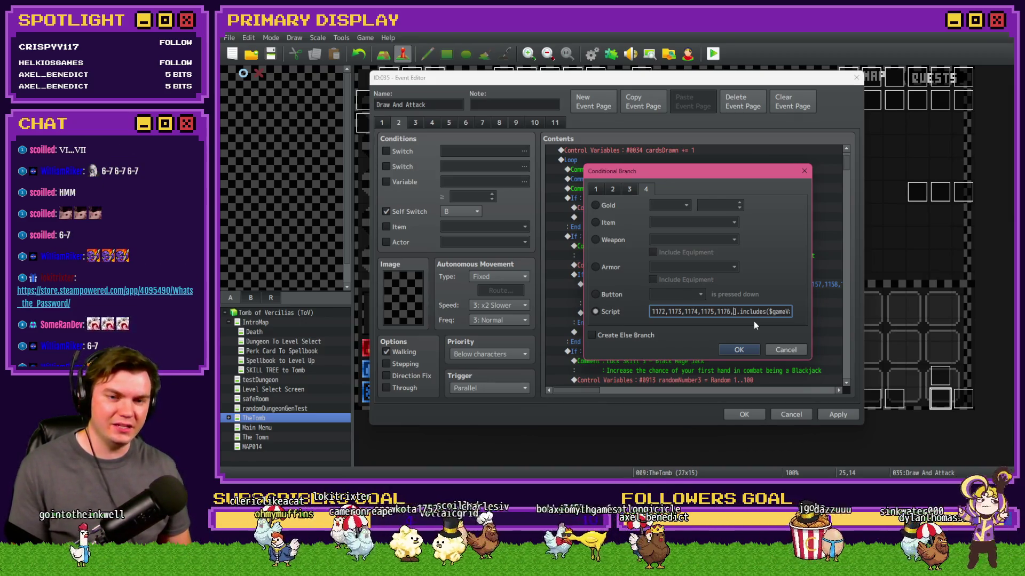
type("119")
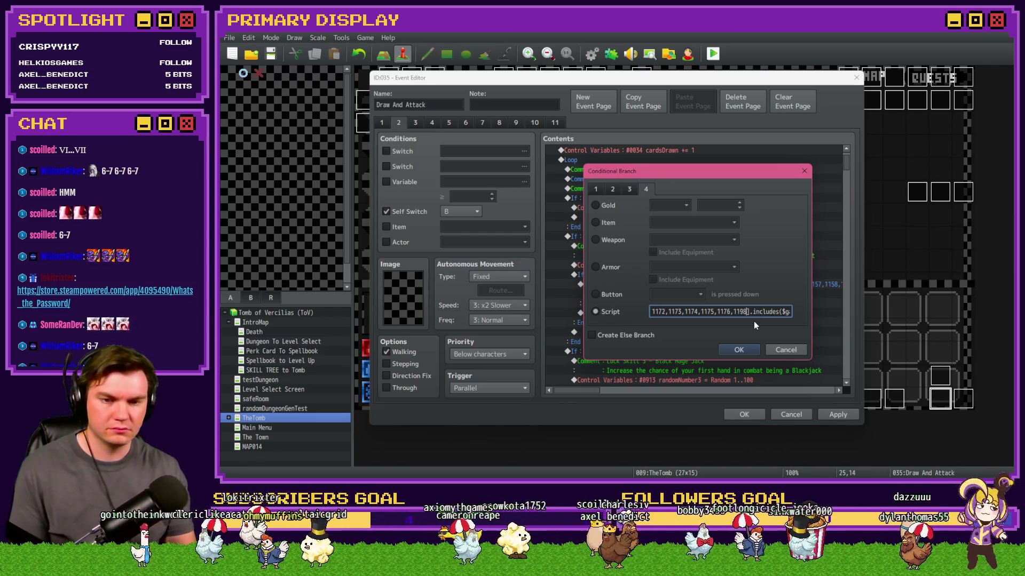
key("BackSpace")
type("1")
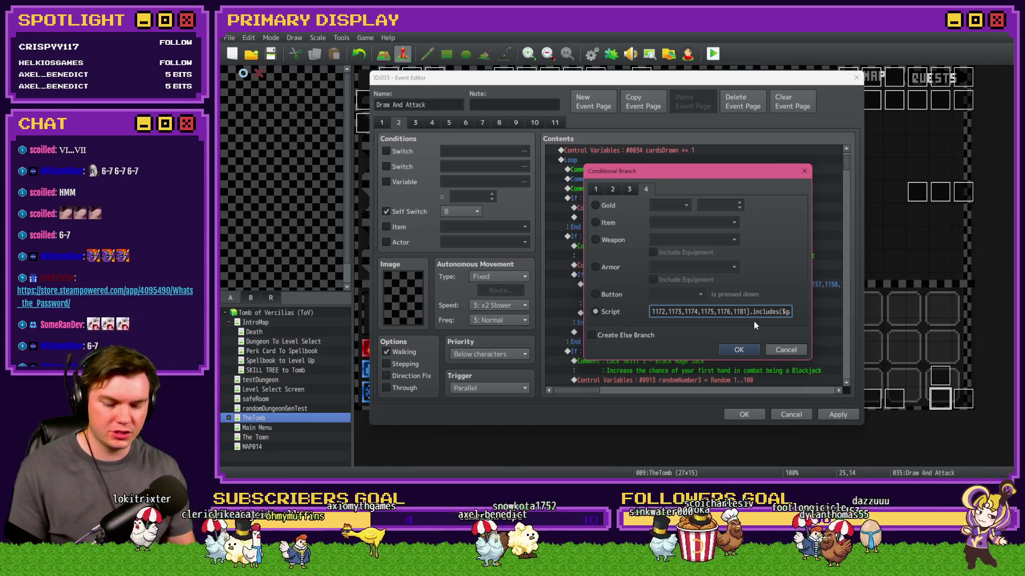
type(",1182,")
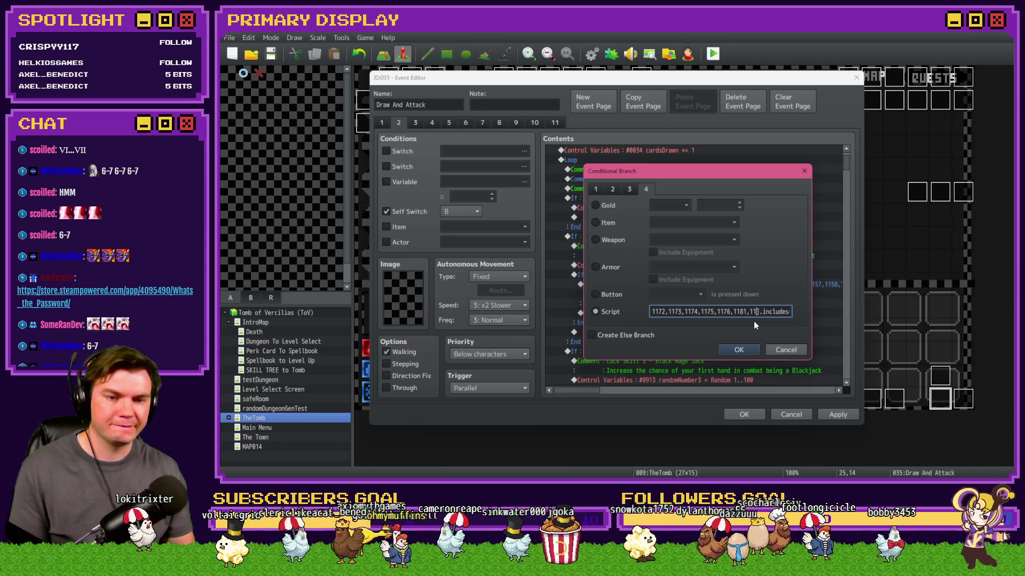
type("1183,")
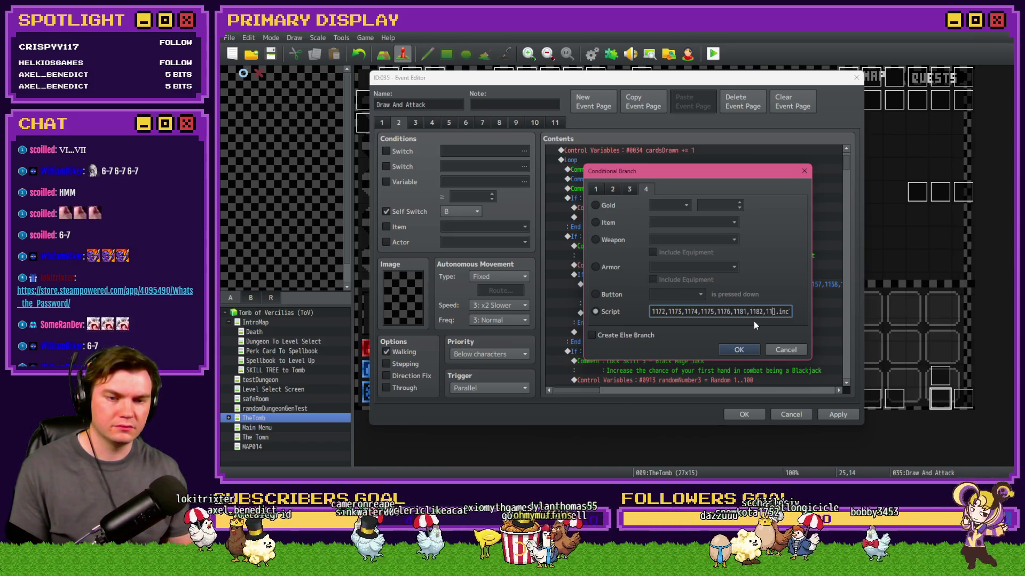
type("1184")
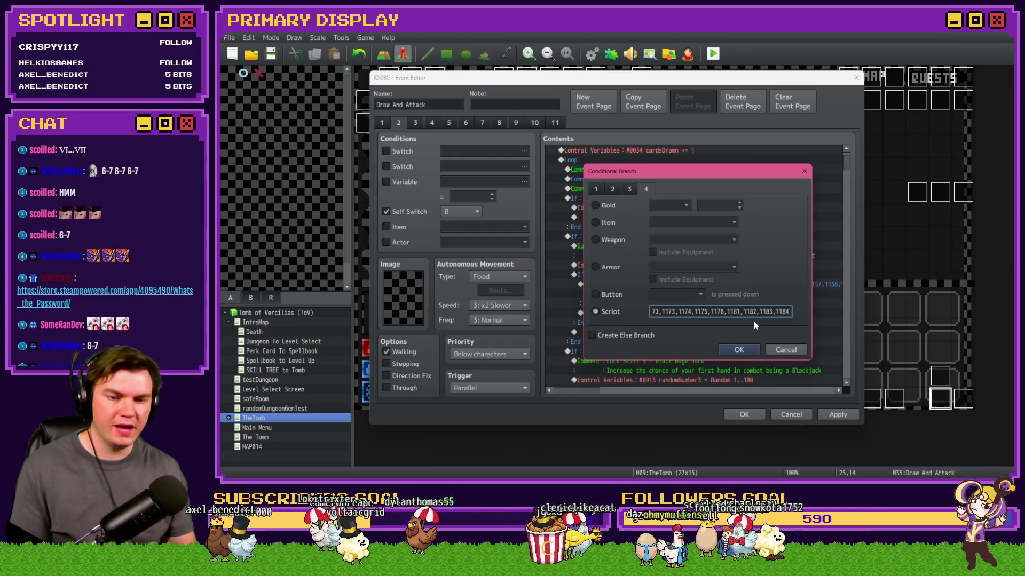
type(",1185,1186,1187,188")
key("Left")
key("Left")
type("1")
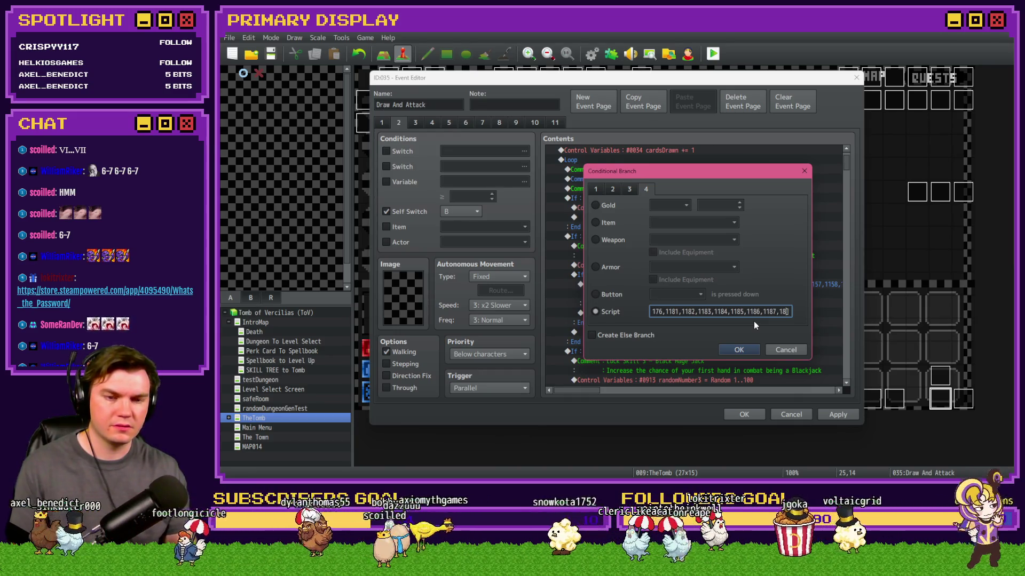
key("End")
type(",11")
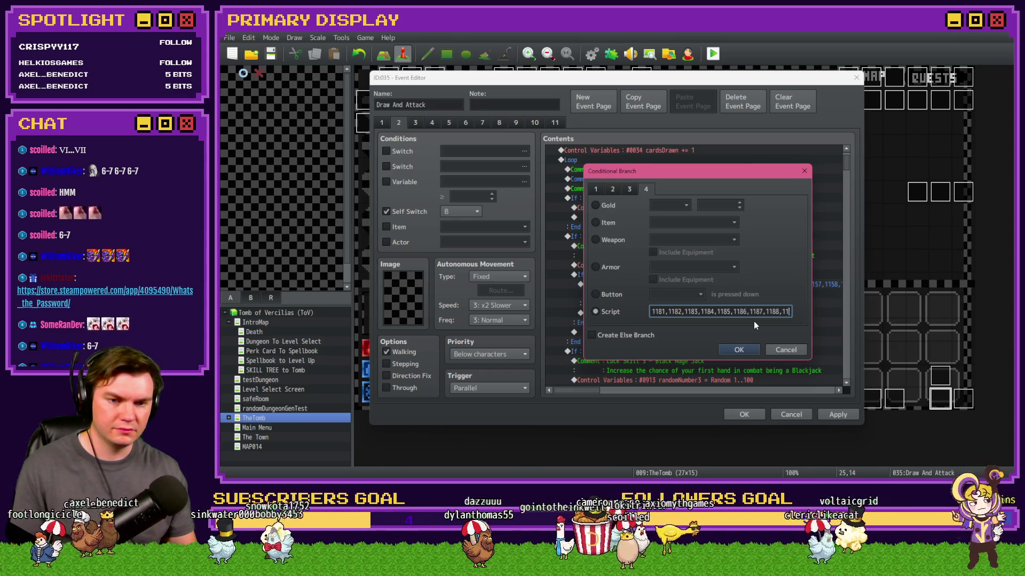
type("89")
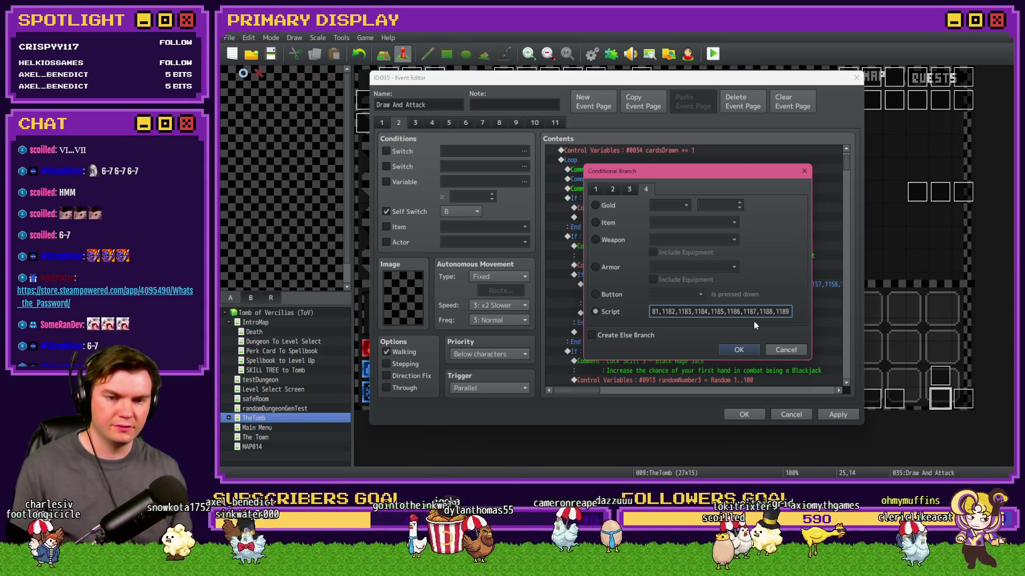
key("BackSpace")
key("BackSpace")
key("BackSpace")
key("Left")
key("Left")
key("Left")
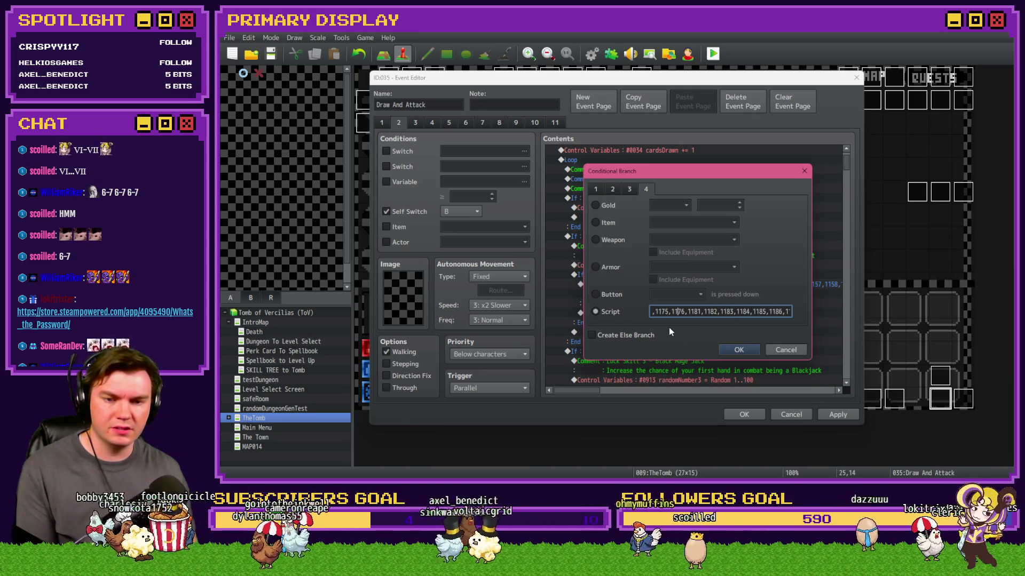
key("End")
type("1188,1189")
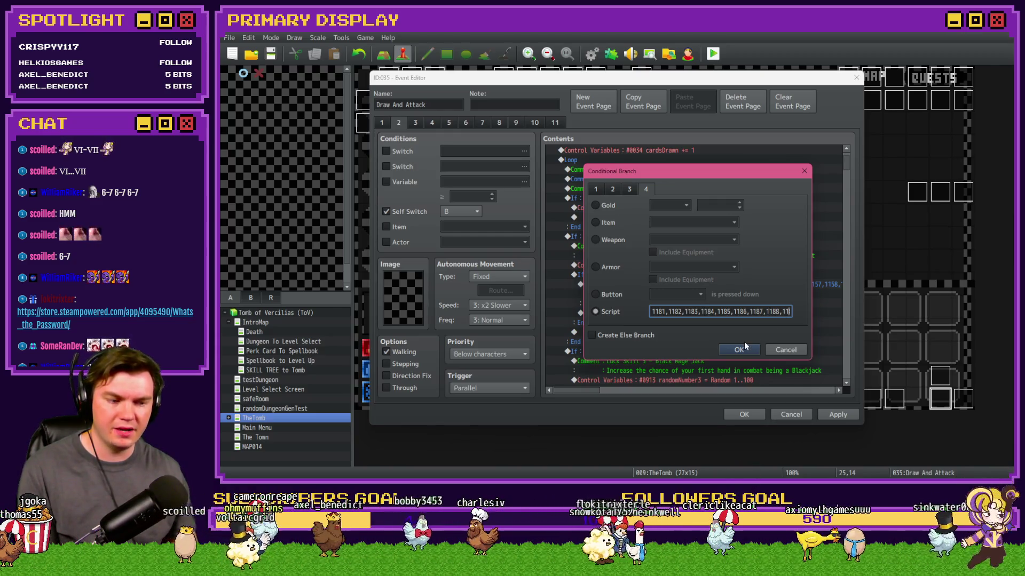
type("].includes($gameVariables.value(1140)))")
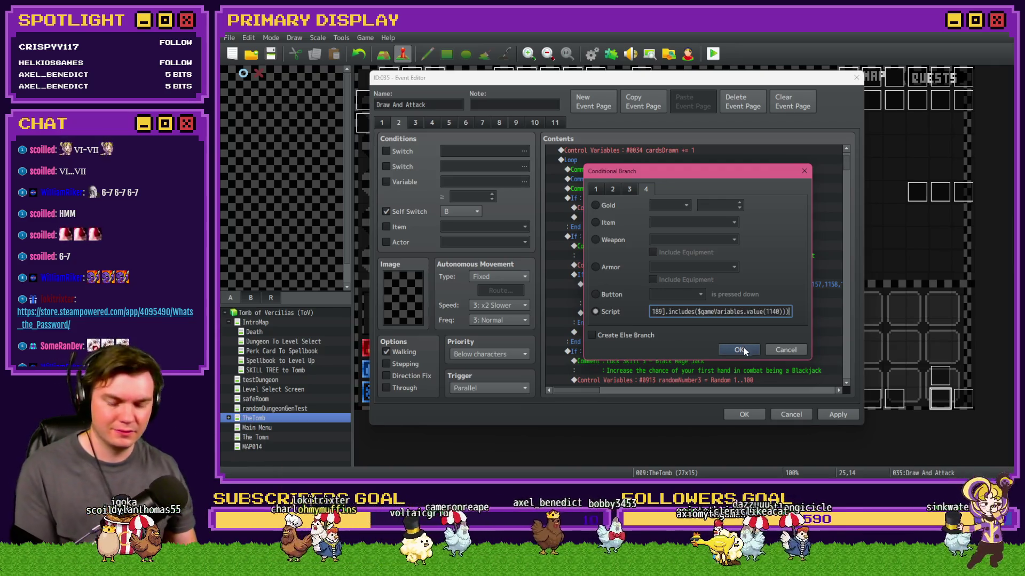
left_click(744, 350)
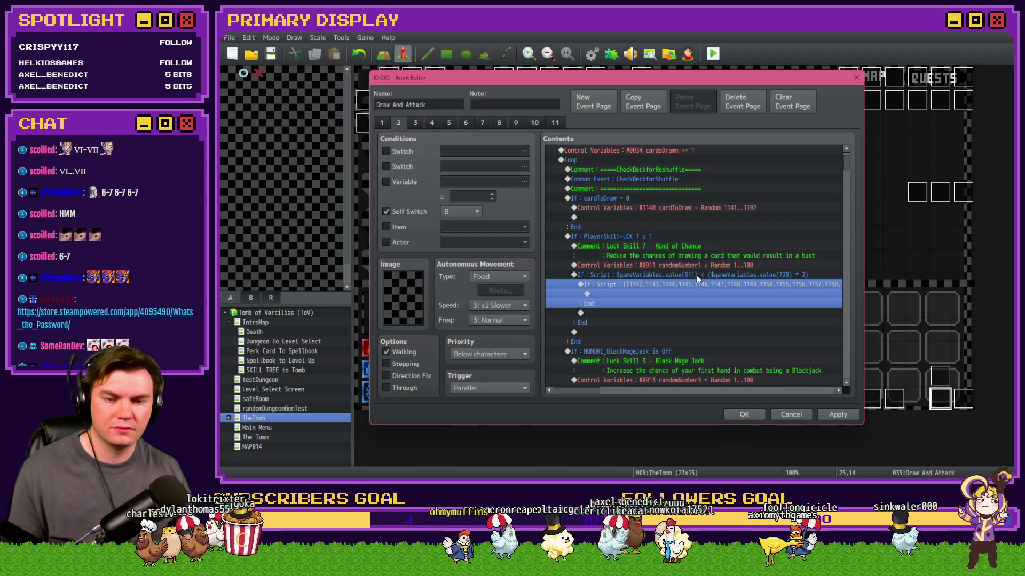
Add a comment reading 'Card is 2-10' inside the card-list branch.
double_click(673, 294)
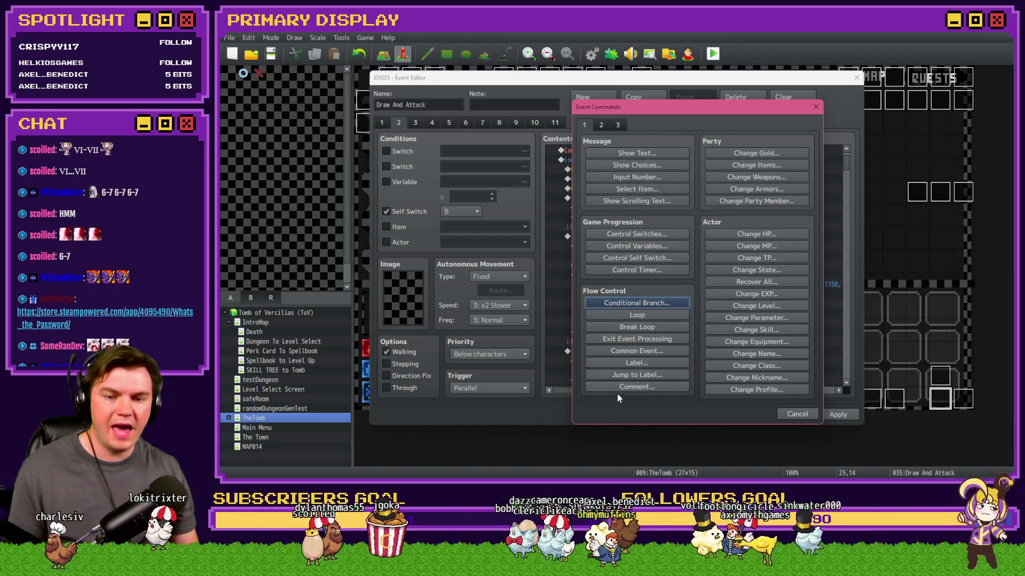
left_click(626, 386)
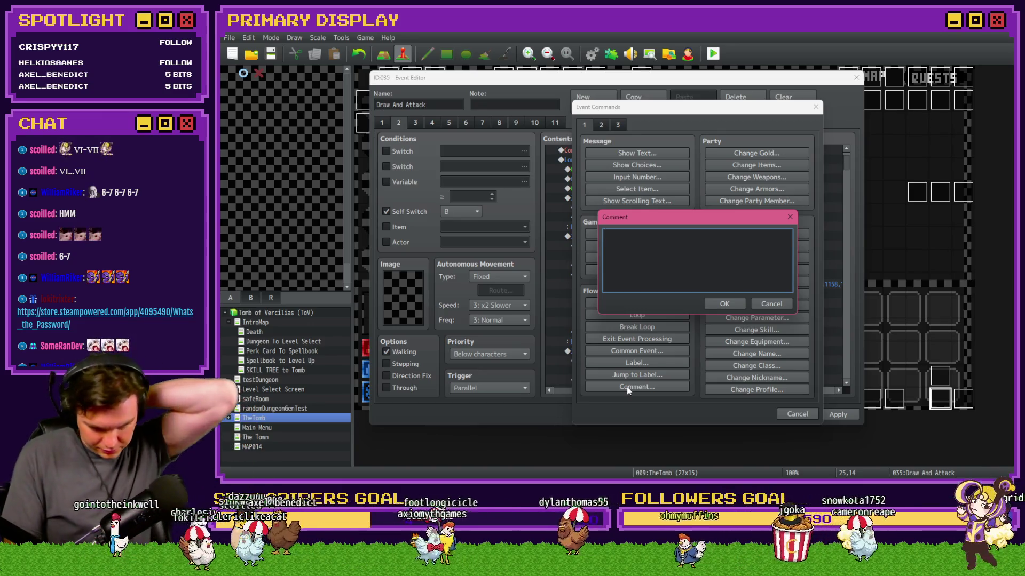
type("Card is ")
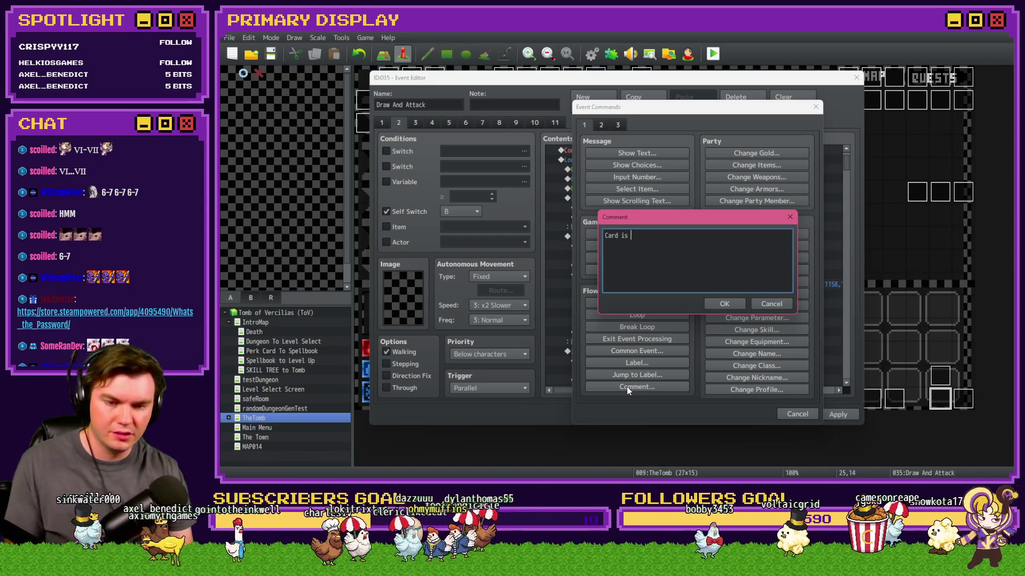
type("2-10")
key("ctrl+Return")
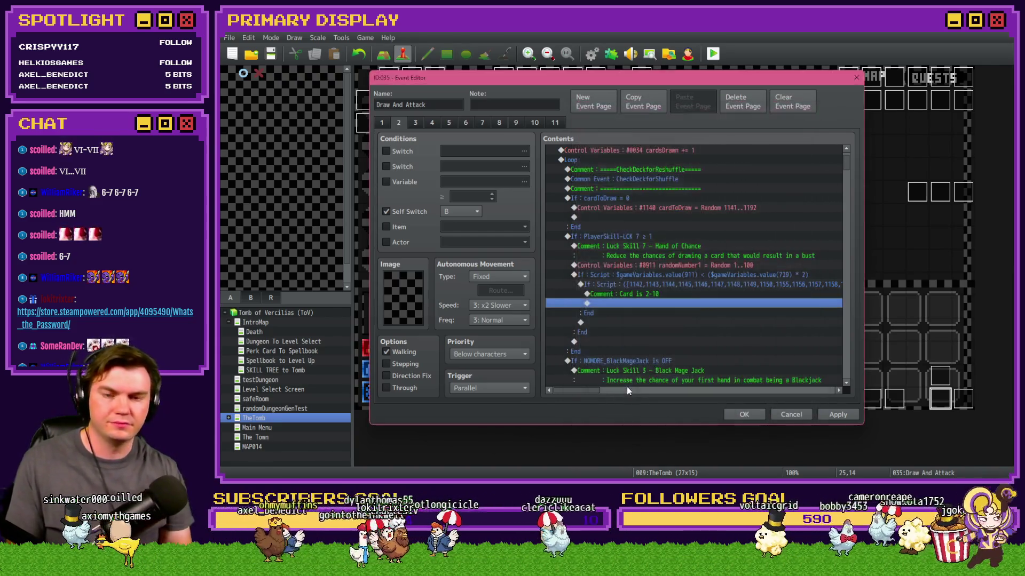
left_click(644, 296)
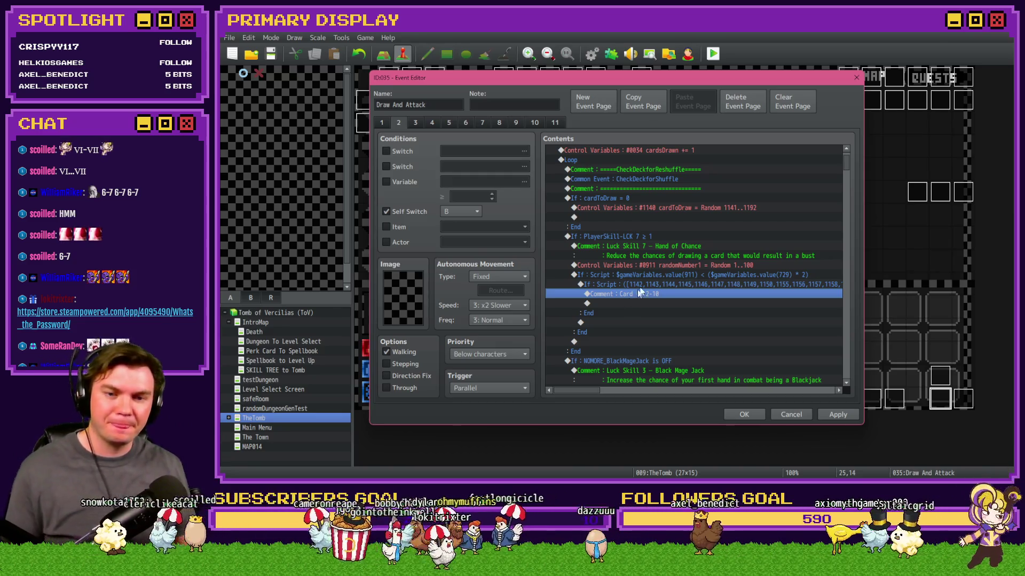
key("shift+Up")
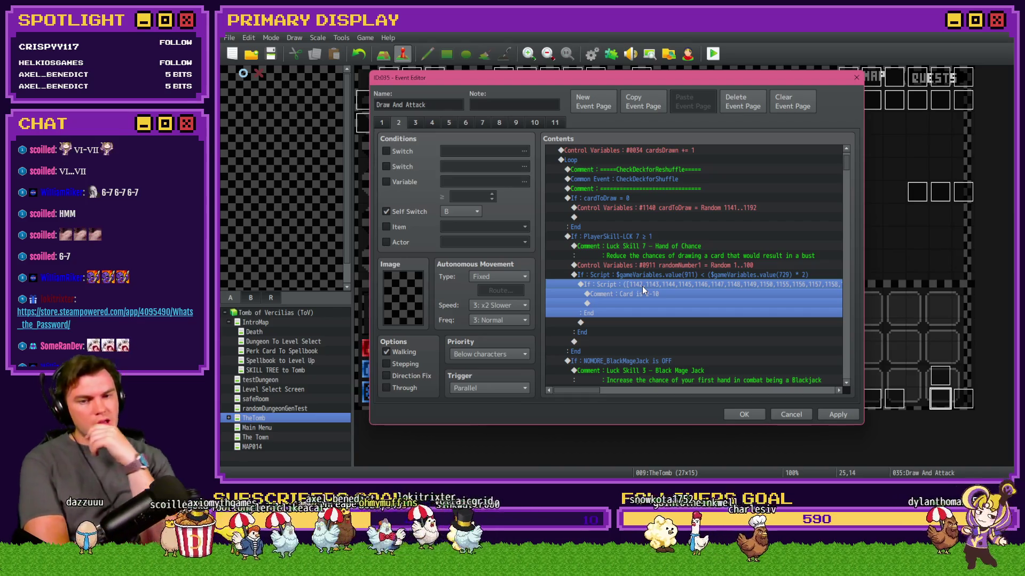
left_click(647, 277)
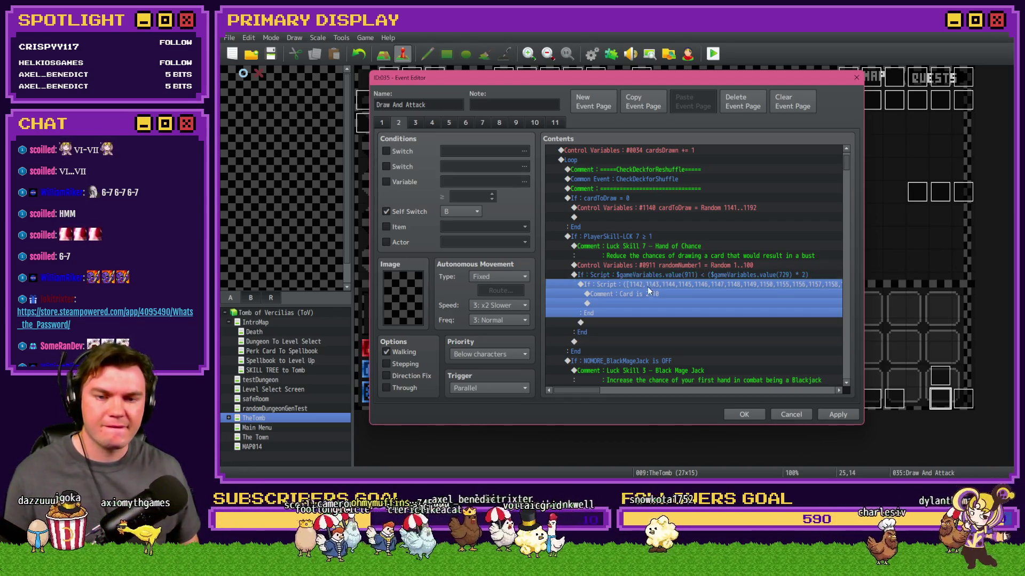
left_click(649, 293)
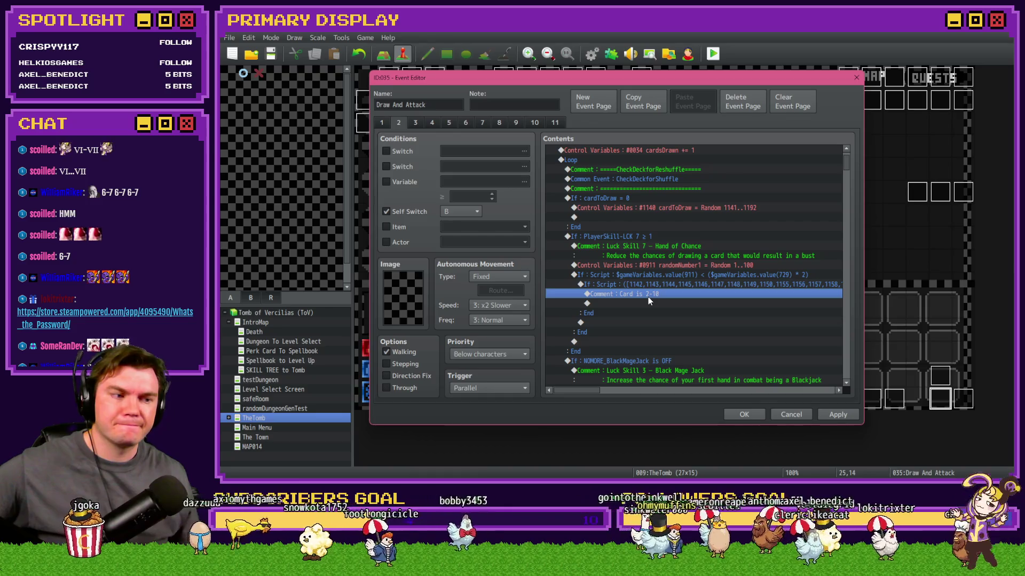
scroll(648, 299, "down", 6)
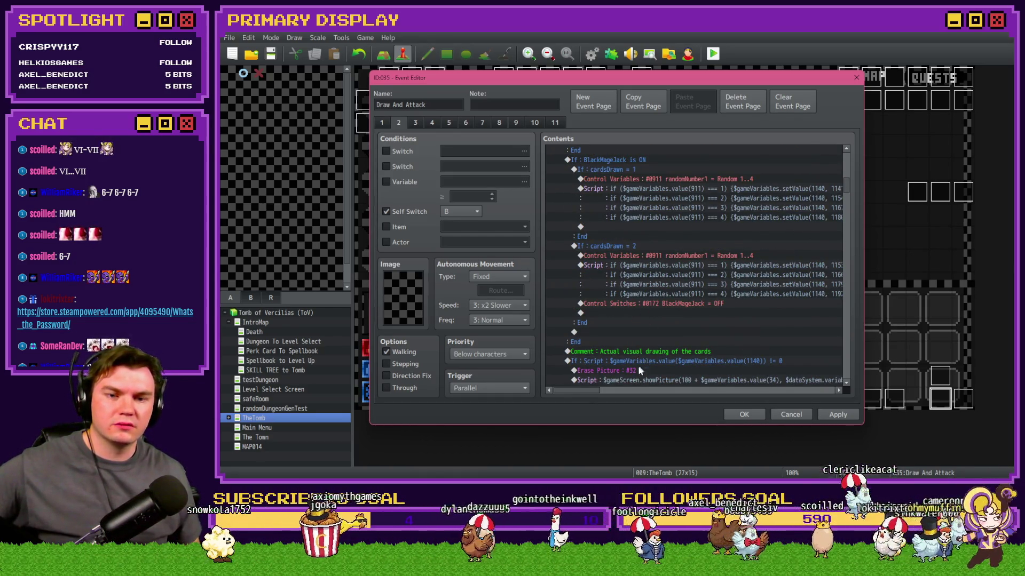
mouse_move(593, 389)
left_mouse_down()
mouse_move(607, 389)
mouse_move(594, 390)
left_mouse_up()
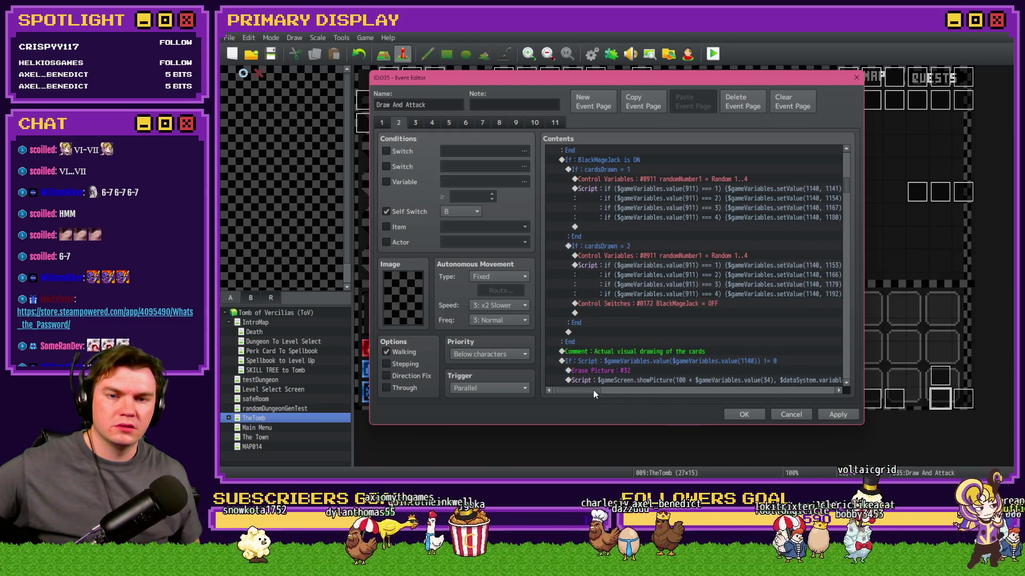
scroll(613, 340, "down", 2)
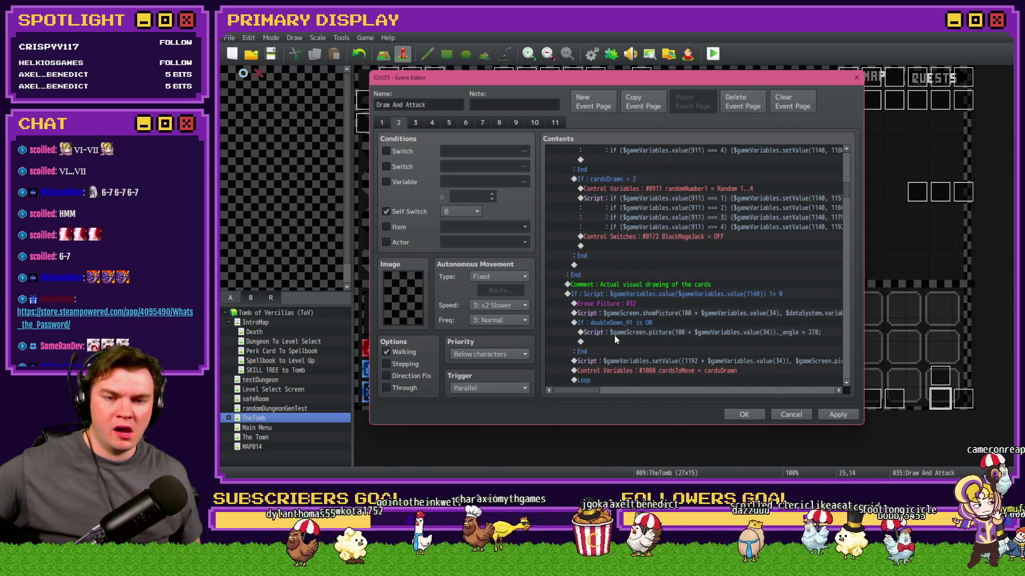
scroll(614, 339, "down", 2)
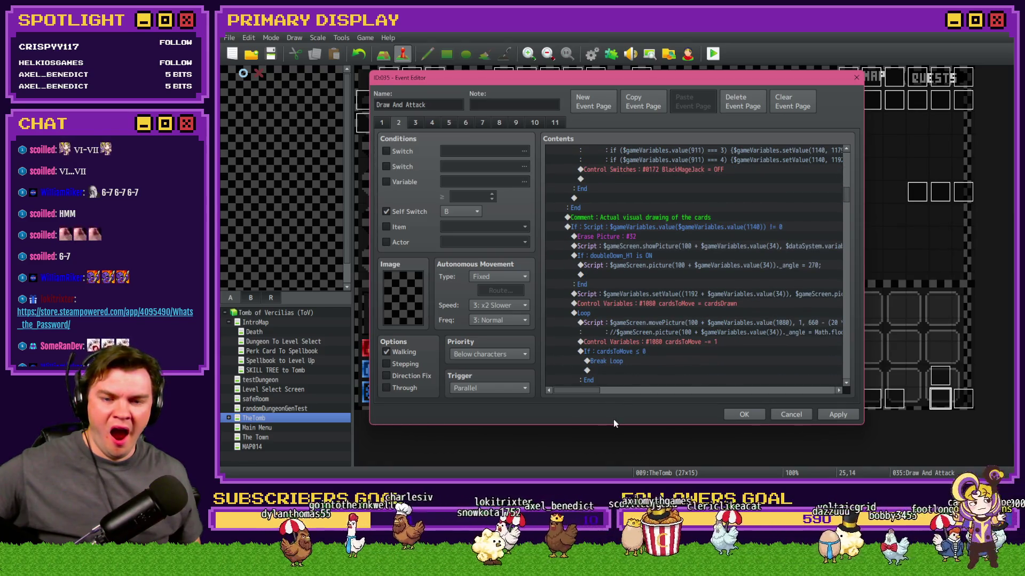
mouse_move(587, 391)
left_mouse_down()
mouse_move(627, 396)
mouse_move(604, 396)
mouse_move(603, 363)
left_mouse_up()
scroll(603, 362, "up", 3)
scroll(604, 363, "up", 6)
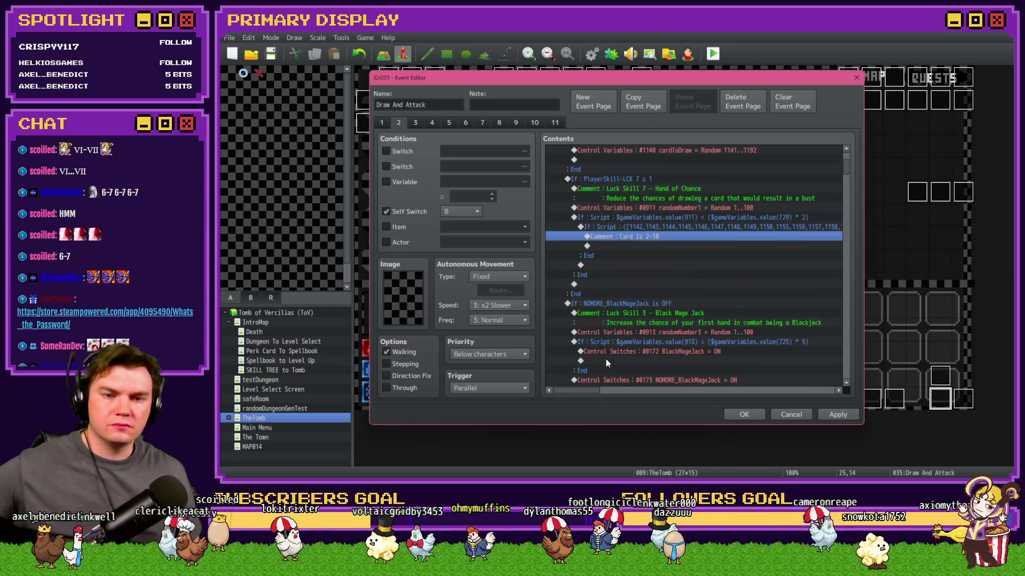
scroll(607, 362, "up", 1)
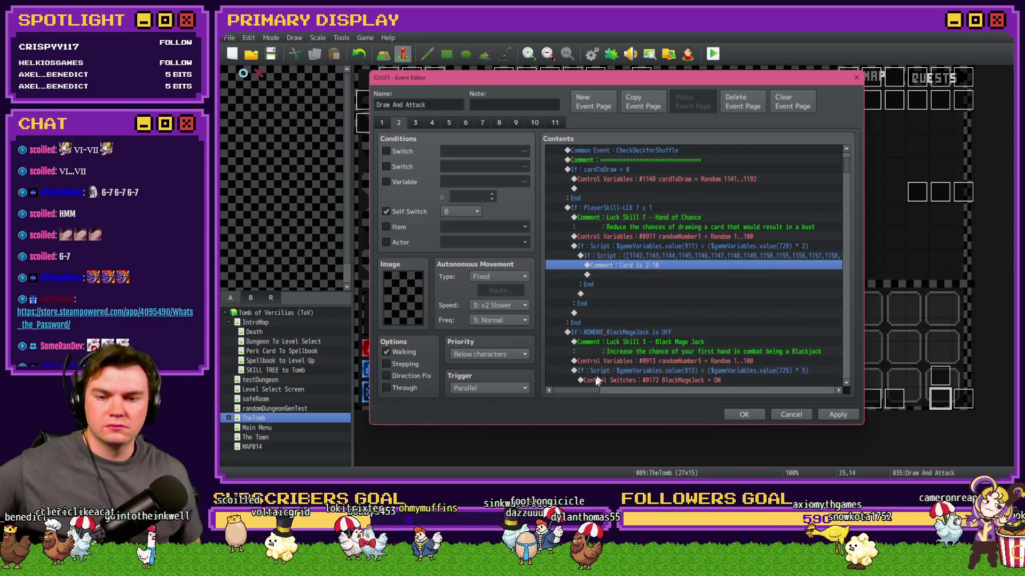
left_click(608, 396)
mouse_move(608, 396)
left_mouse_down()
mouse_move(687, 397)
mouse_move(568, 395)
left_mouse_up()
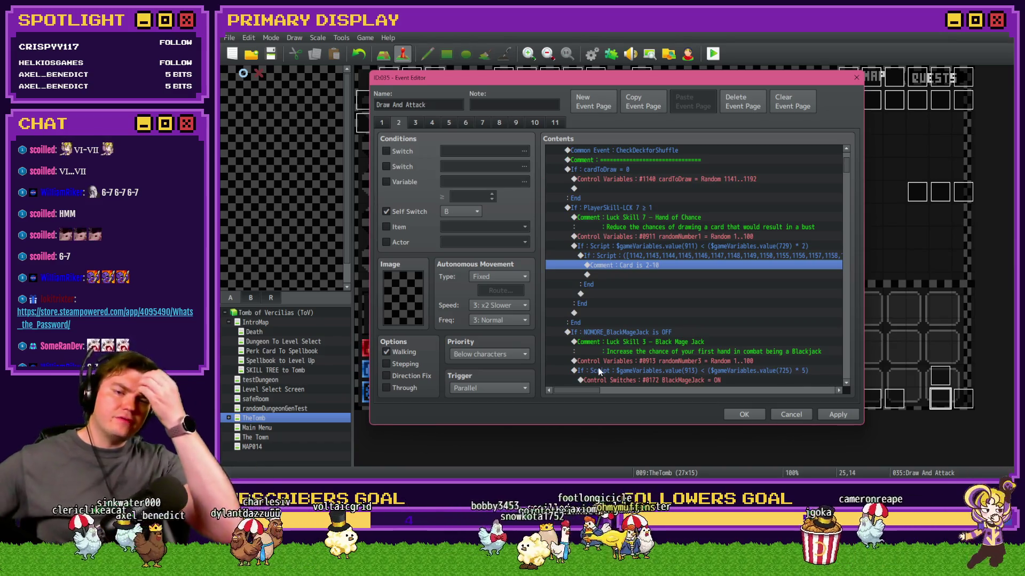
key("alt+Tab")
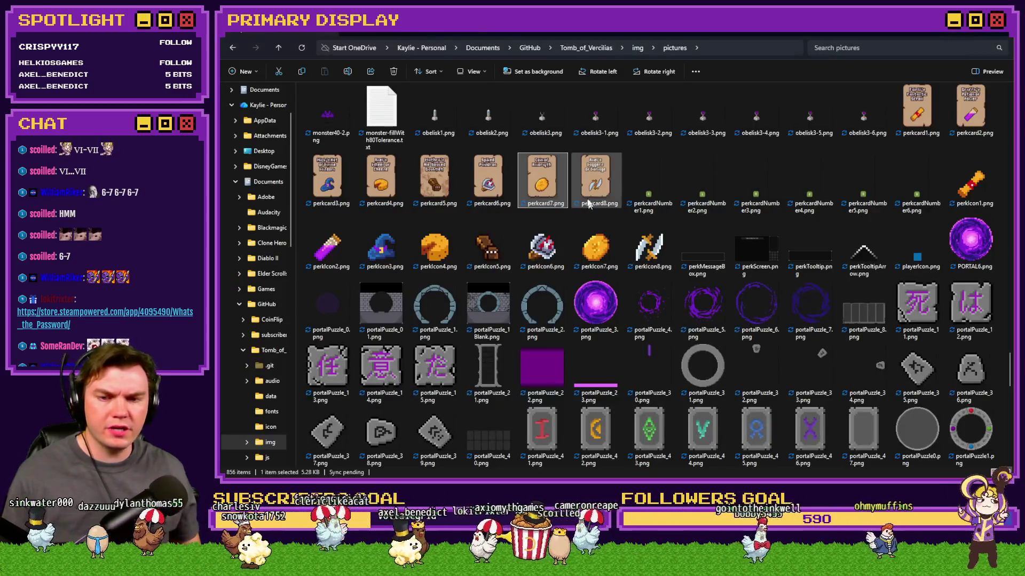
scroll(594, 275, "up", 20)
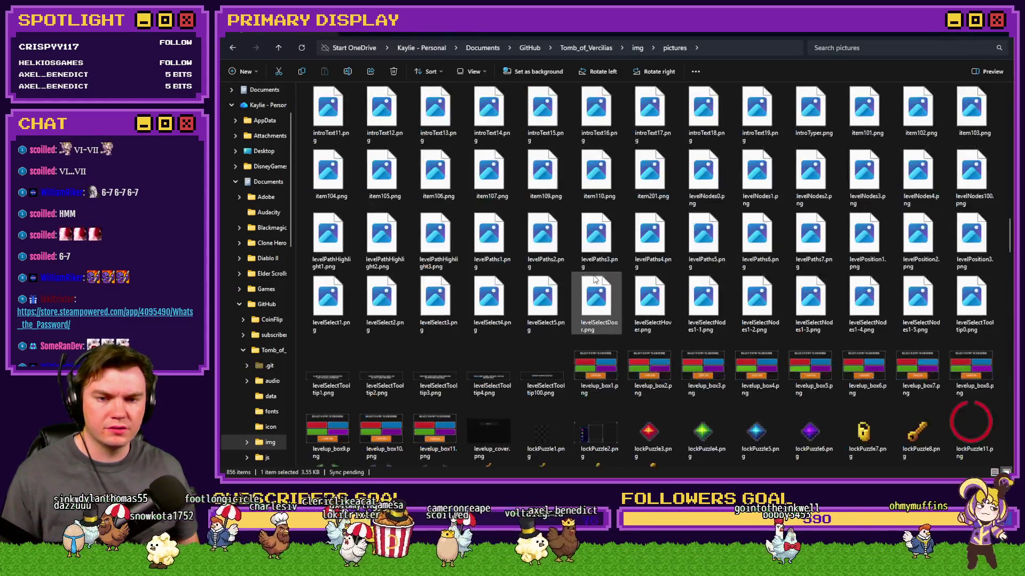
scroll(594, 275, "up", 15)
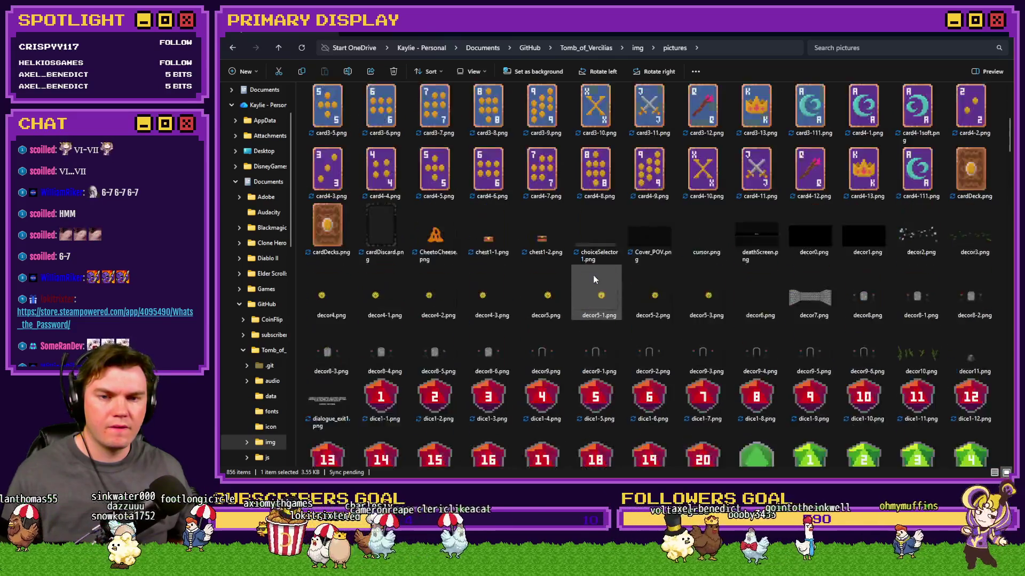
scroll(595, 277, "down", 2)
left_click(644, 136)
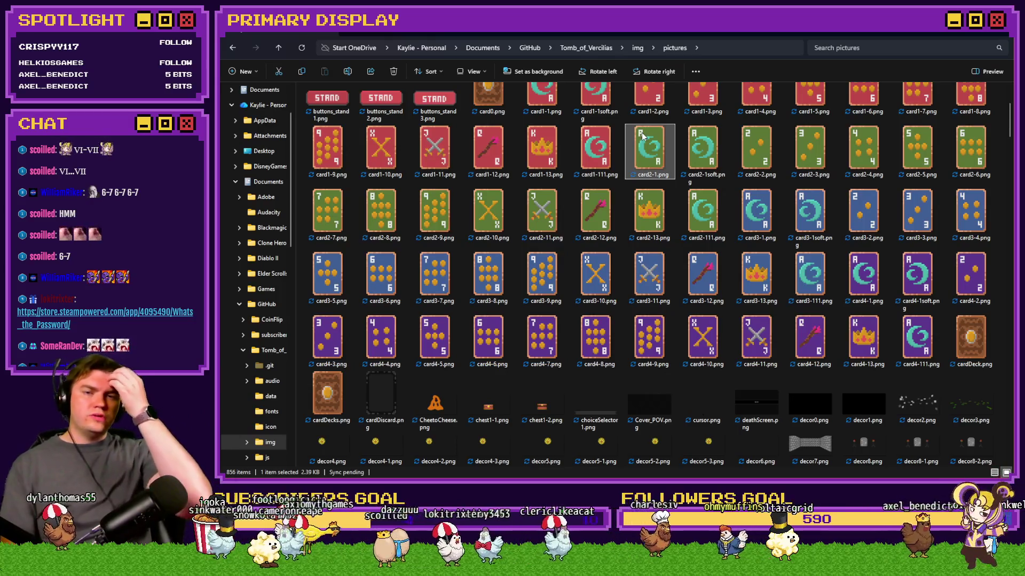
key("Right")
key("Right")
key("Right")
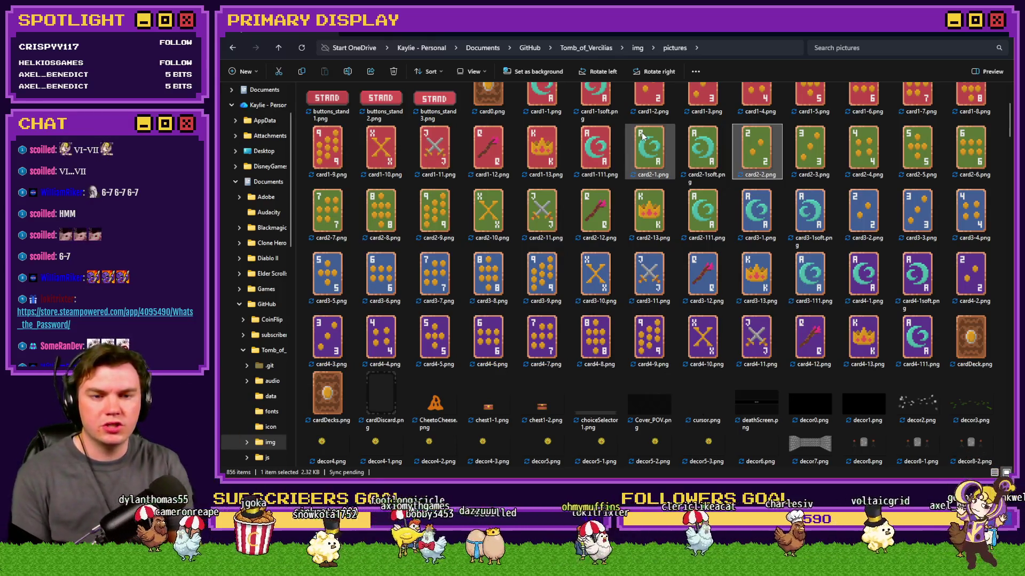
key("Right")
key("Right")
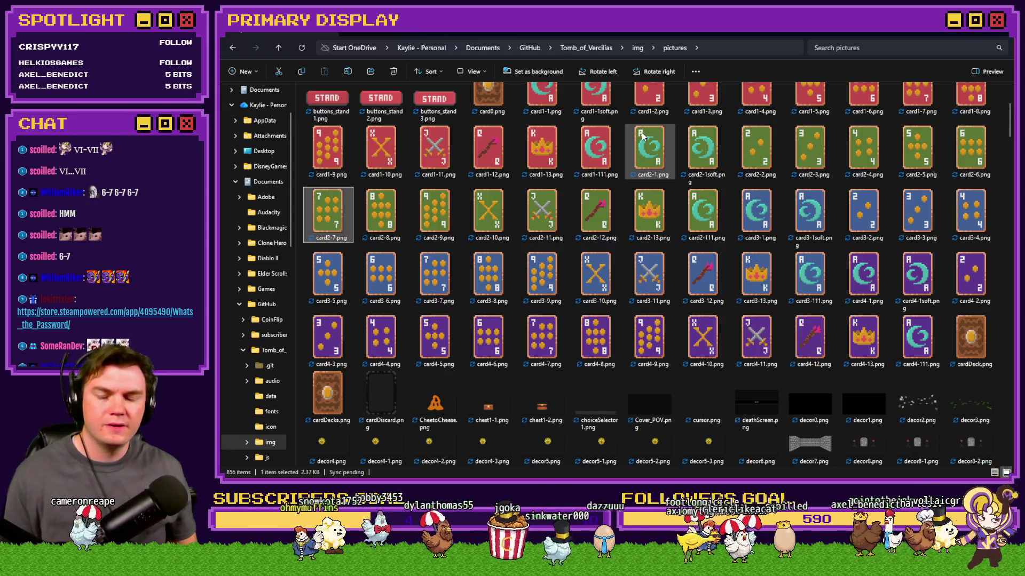
key("alt+Tab")
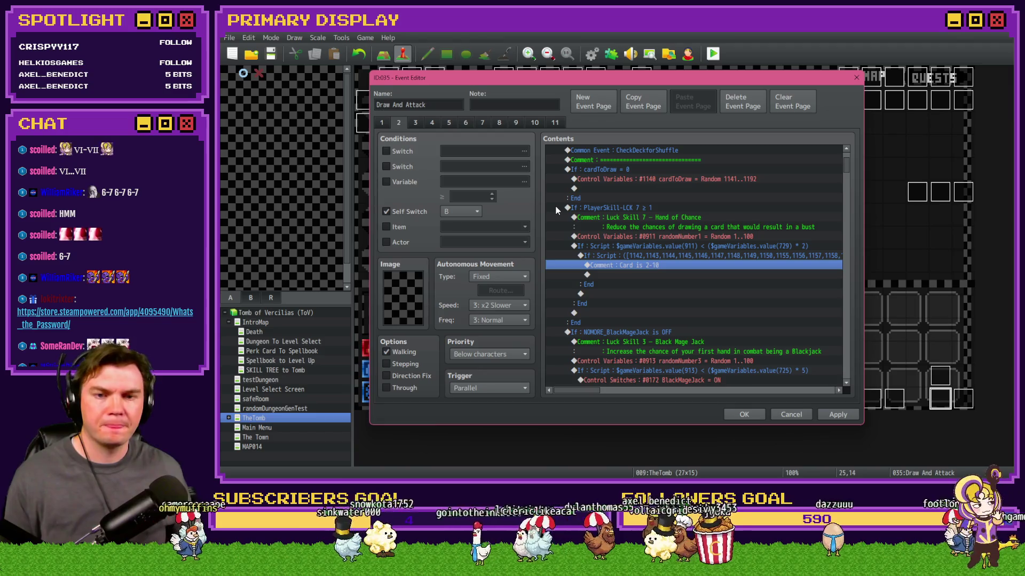
Scroll and pan through the Contents list to review the card-drawing commands, ending at 'Card is 2-10'.
scroll(622, 251, "up", 3)
scroll(627, 257, "down", 10)
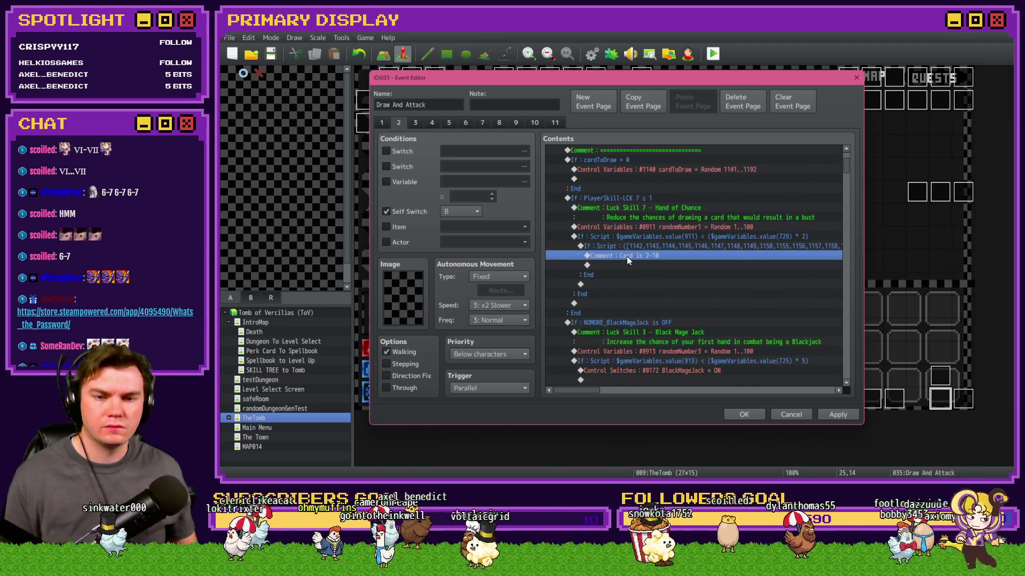
scroll(626, 260, "down", 5)
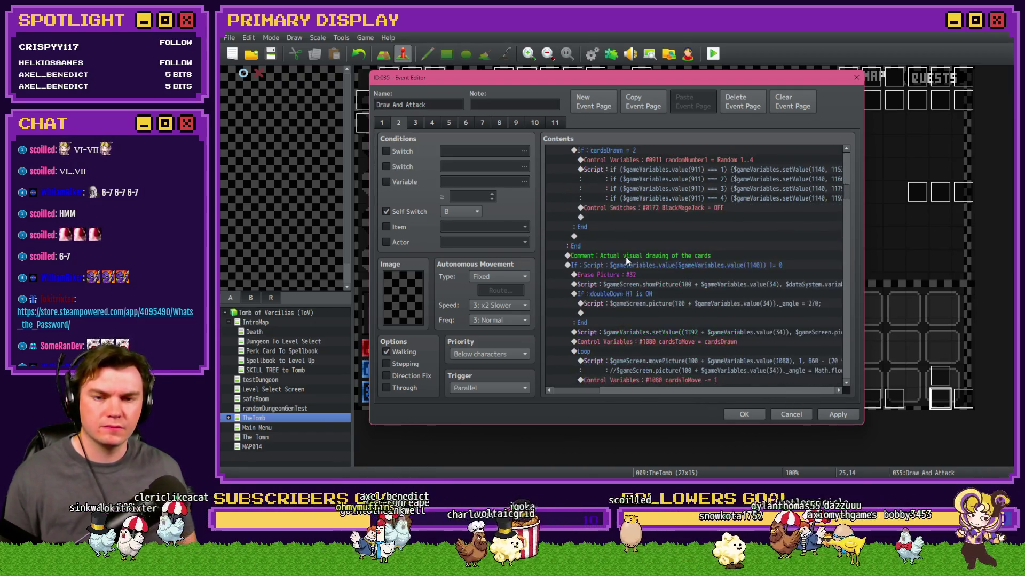
scroll(627, 260, "down", 3)
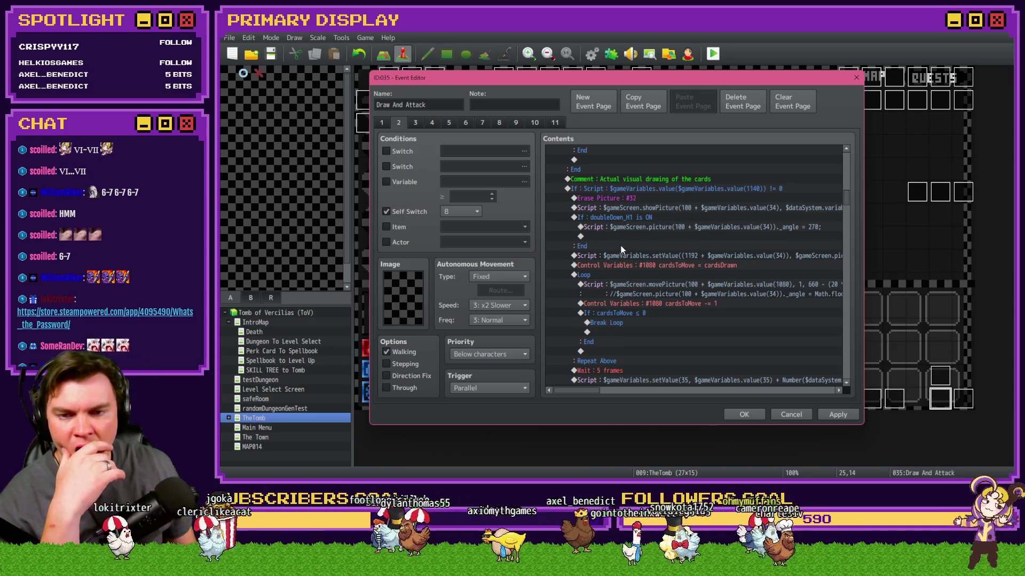
scroll(623, 248, "down", 2)
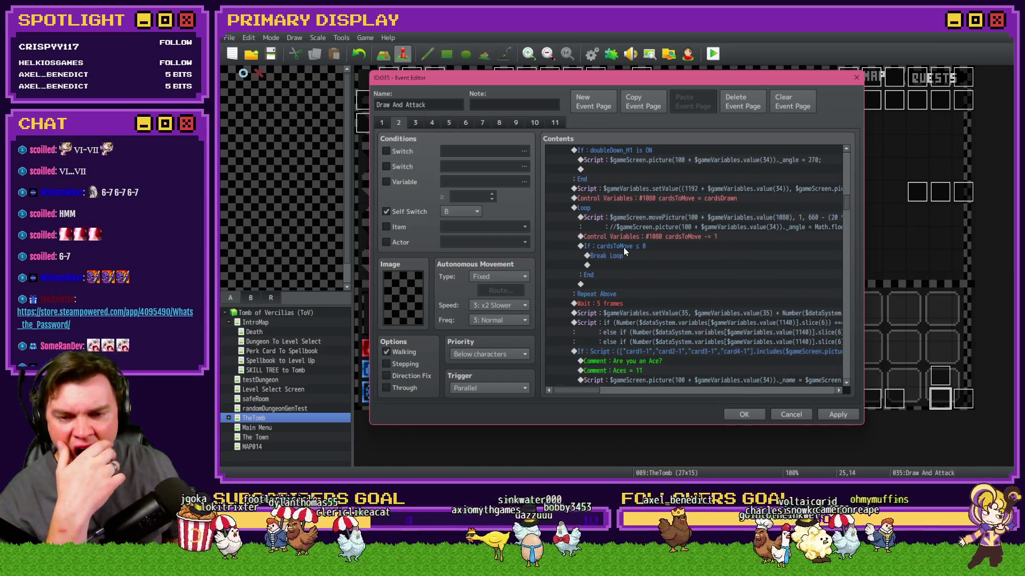
scroll(624, 248, "down", 2)
scroll(624, 248, "down", 2)
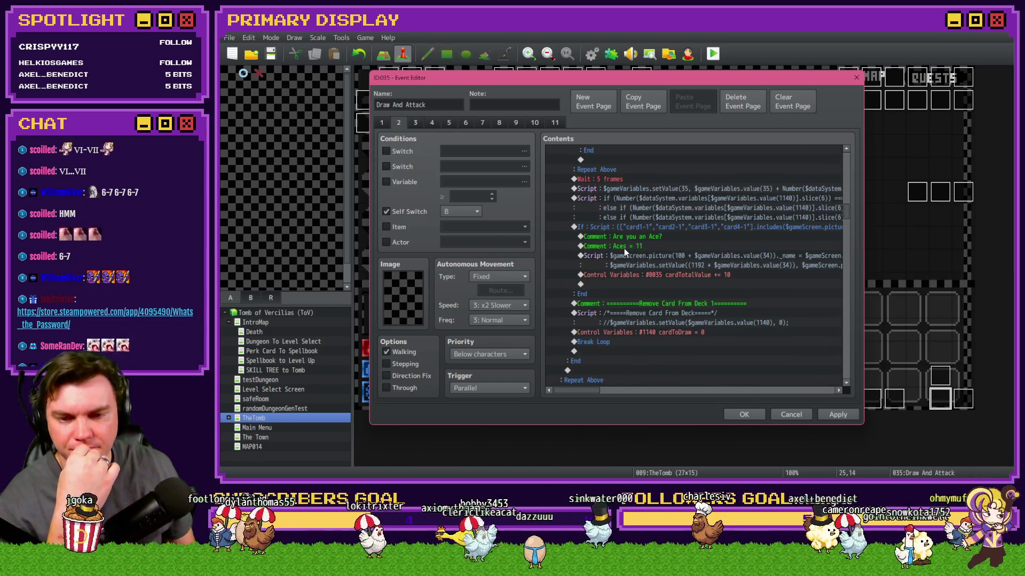
scroll(624, 248, "down", 1)
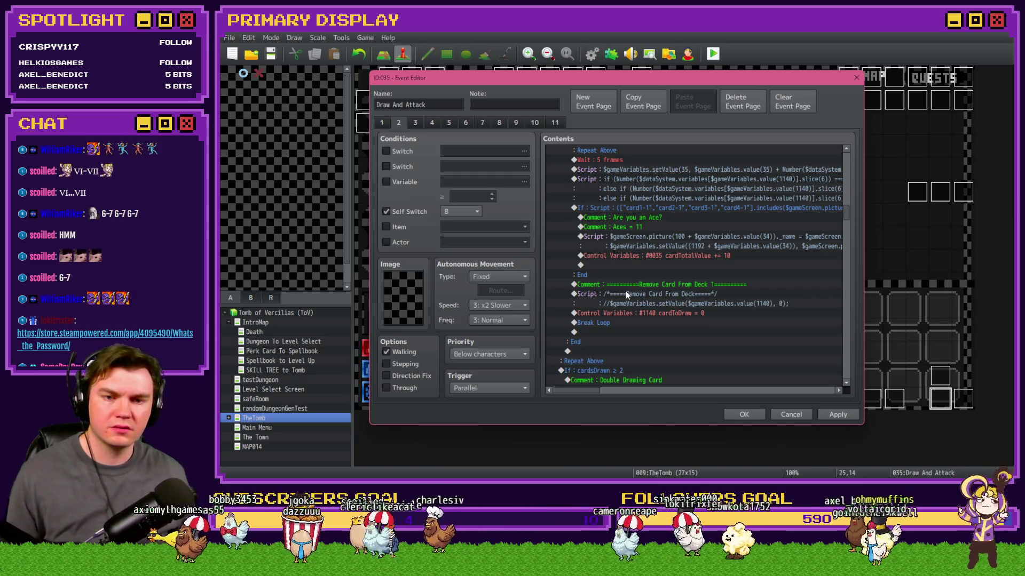
scroll(626, 295, "down", 2)
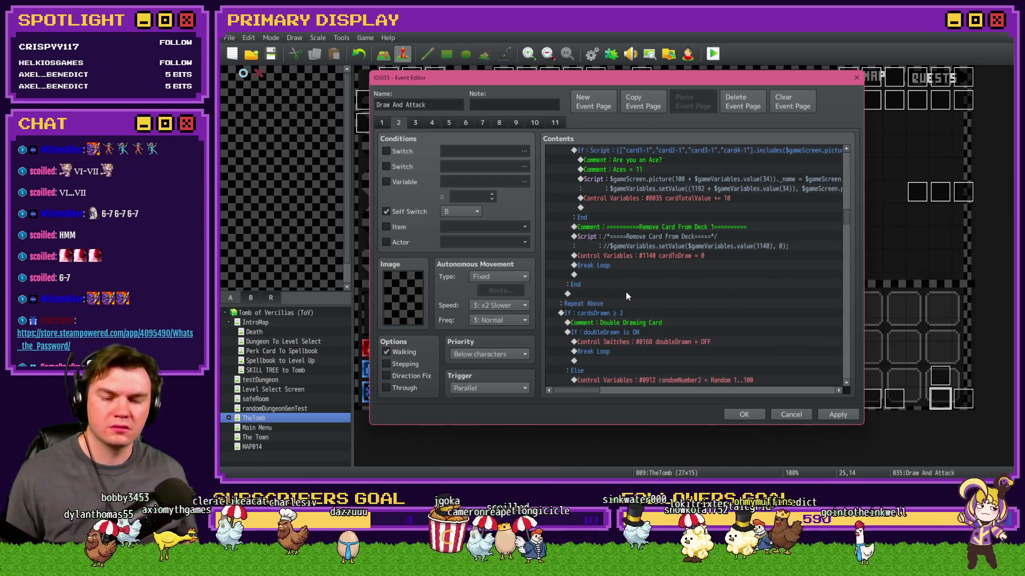
scroll(627, 294, "down", 8)
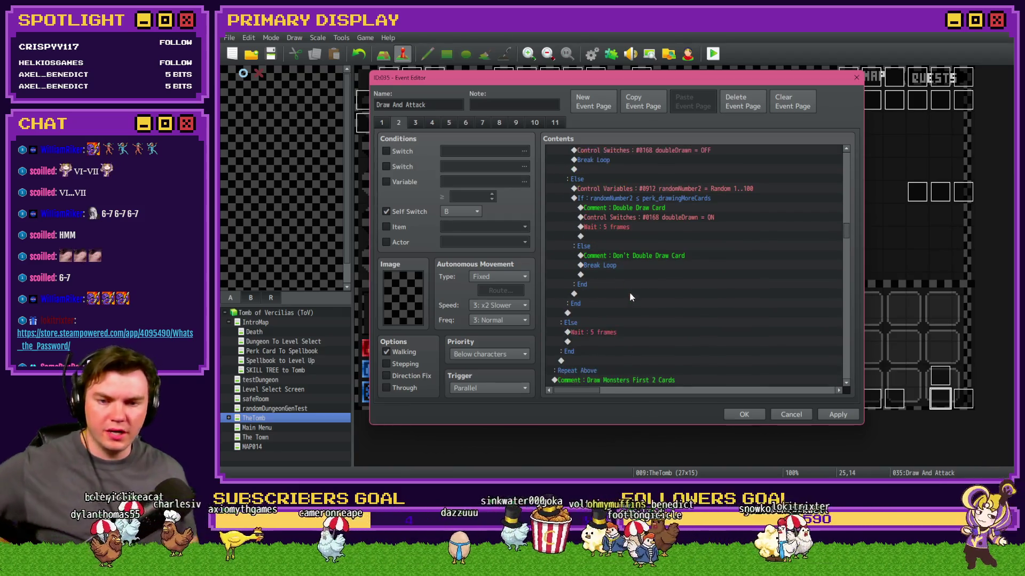
scroll(629, 292, "up", 1)
scroll(630, 293, "up", 1)
scroll(628, 293, "up", 6)
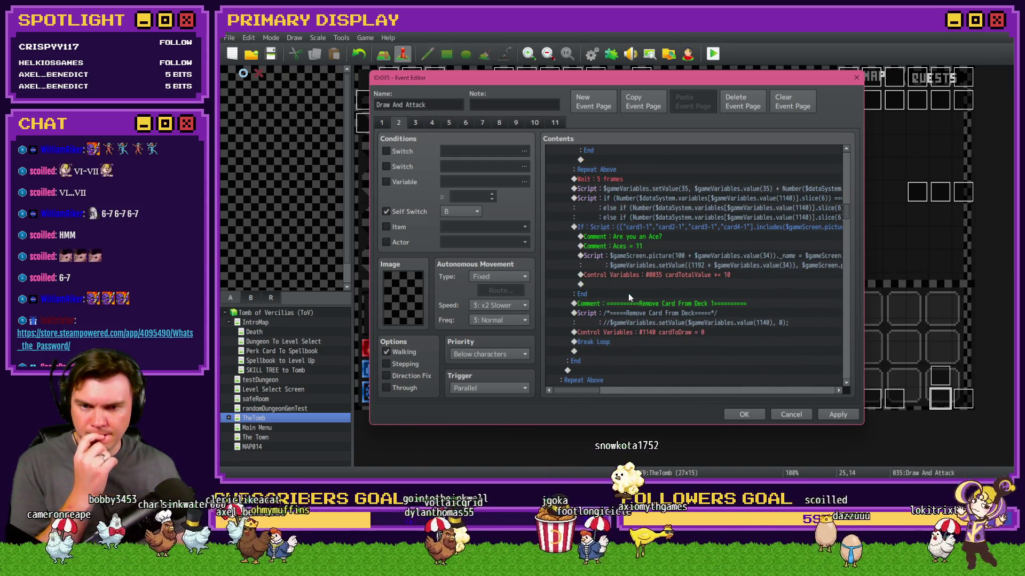
scroll(628, 294, "up", 5)
scroll(627, 292, "up", 2)
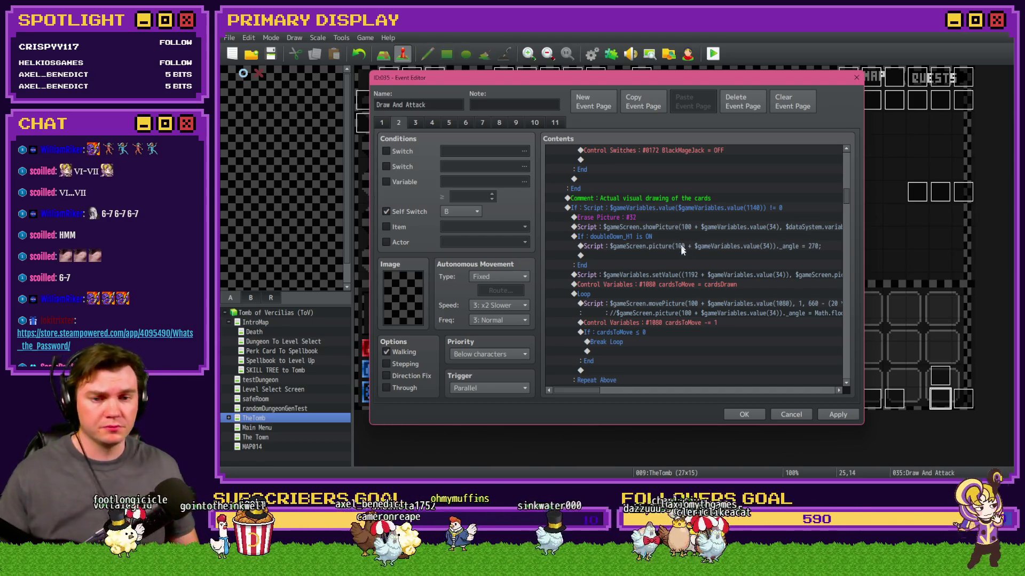
left_click_drag(586, 392, 616, 391)
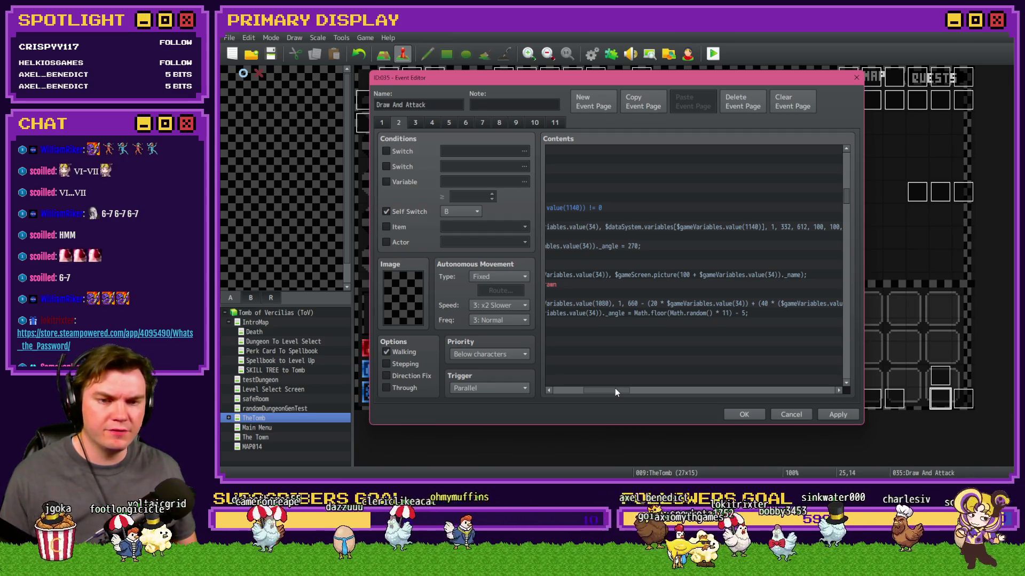
left_click_drag(615, 389, 582, 390)
scroll(628, 325, "up", 2)
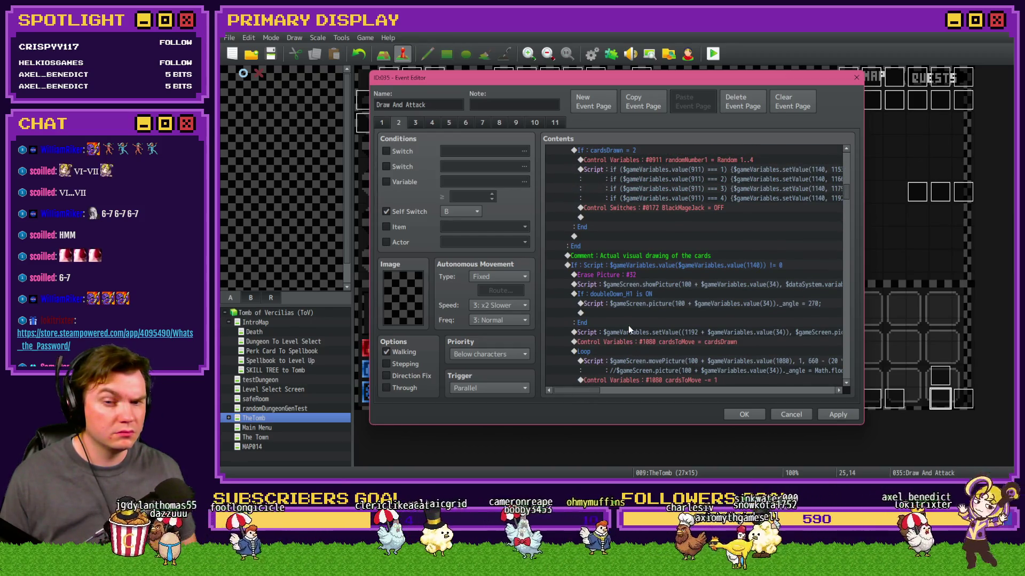
scroll(629, 326, "down", 1)
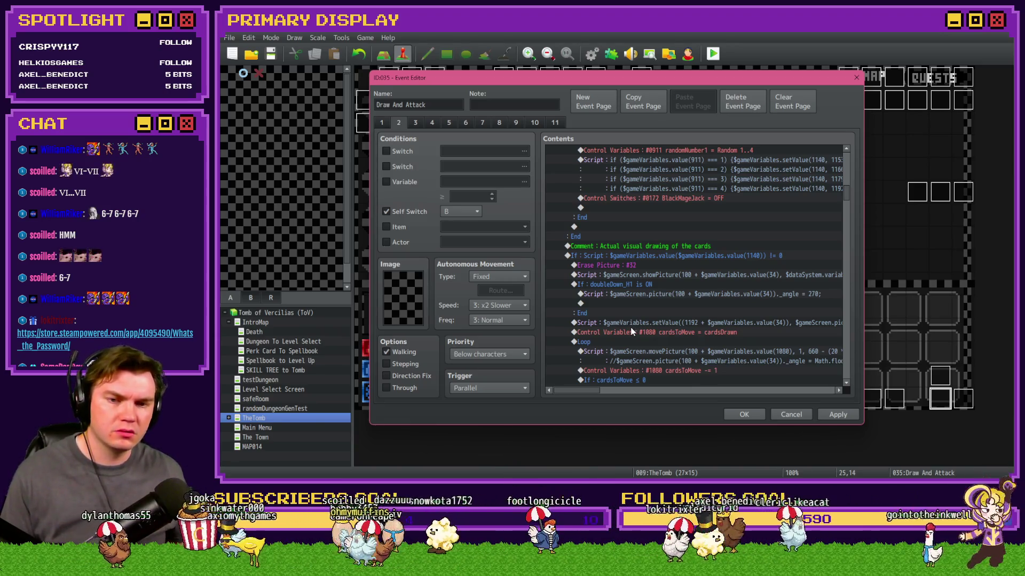
scroll(630, 331, "up", 8)
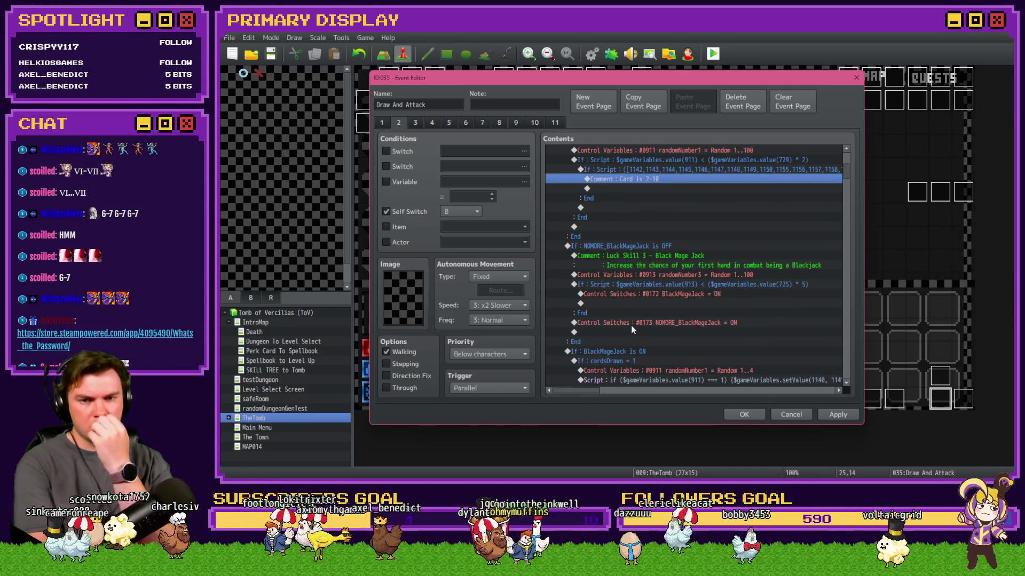
scroll(649, 300, "up", 2)
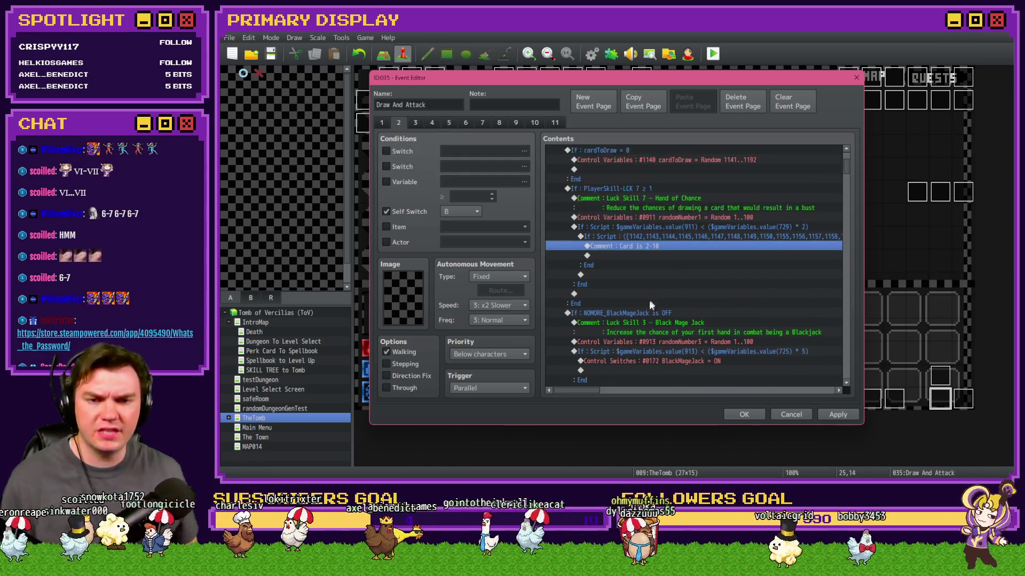
Inspect the cardToDraw random draw command, then close the Event Editor.
scroll(649, 300, "up", 3)
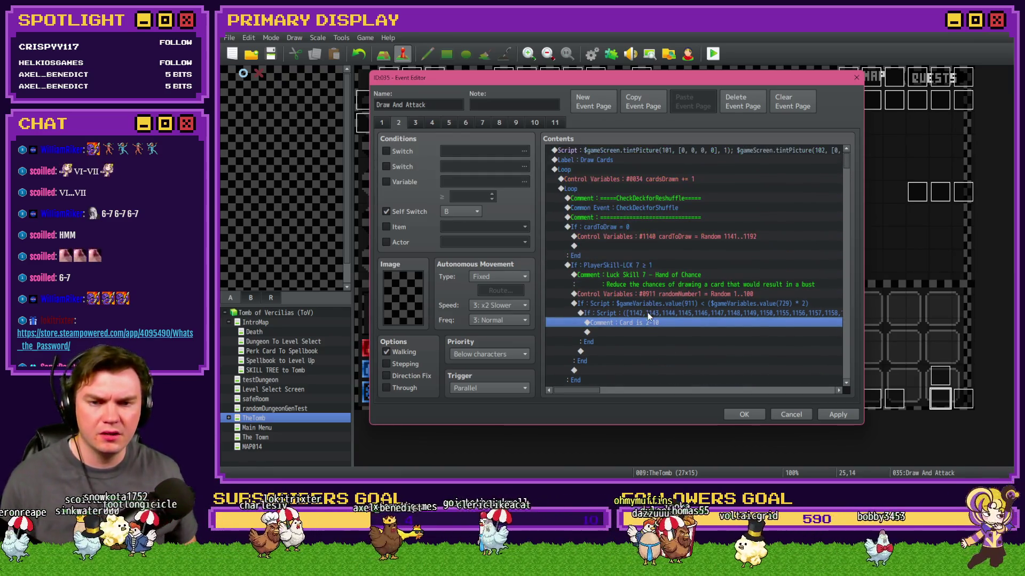
left_click(661, 238)
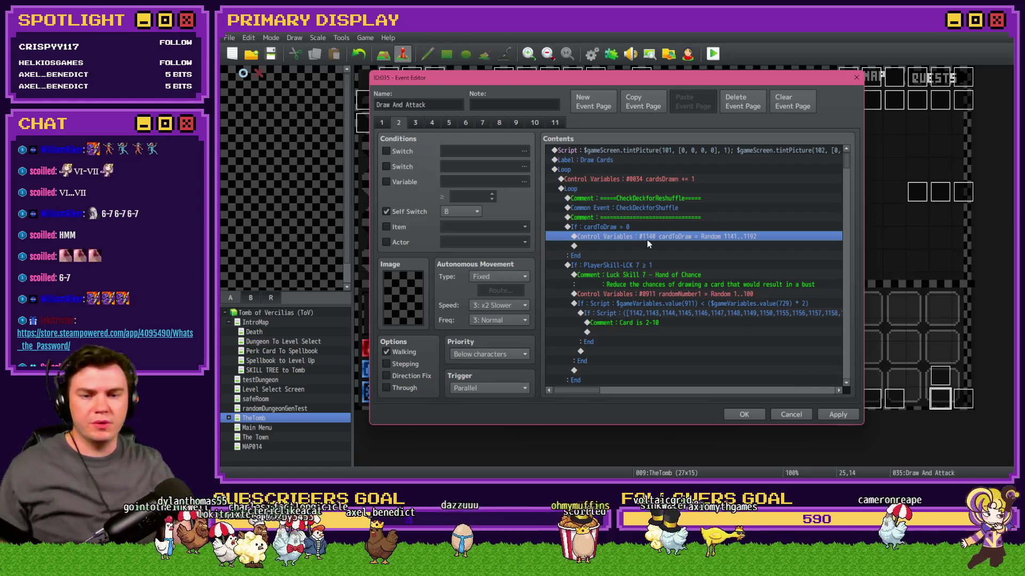
scroll(647, 239, "down", 1)
right_click(646, 239)
left_click(638, 257)
scroll(638, 257, "down", 5)
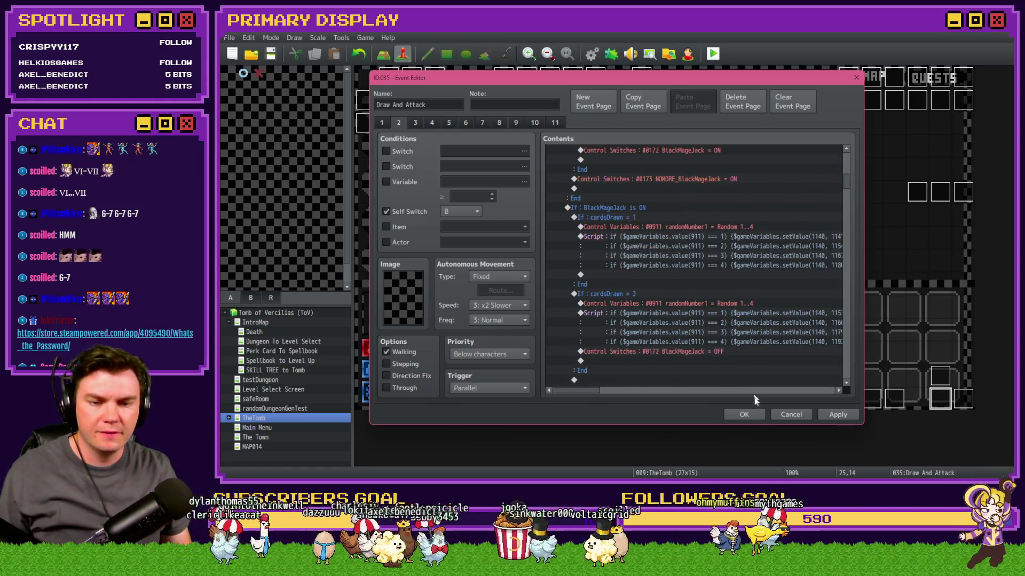
left_click(744, 415)
Reopen Draw And Attack and select the script adding variable 1140's card value into variable 35.
double_click(938, 403)
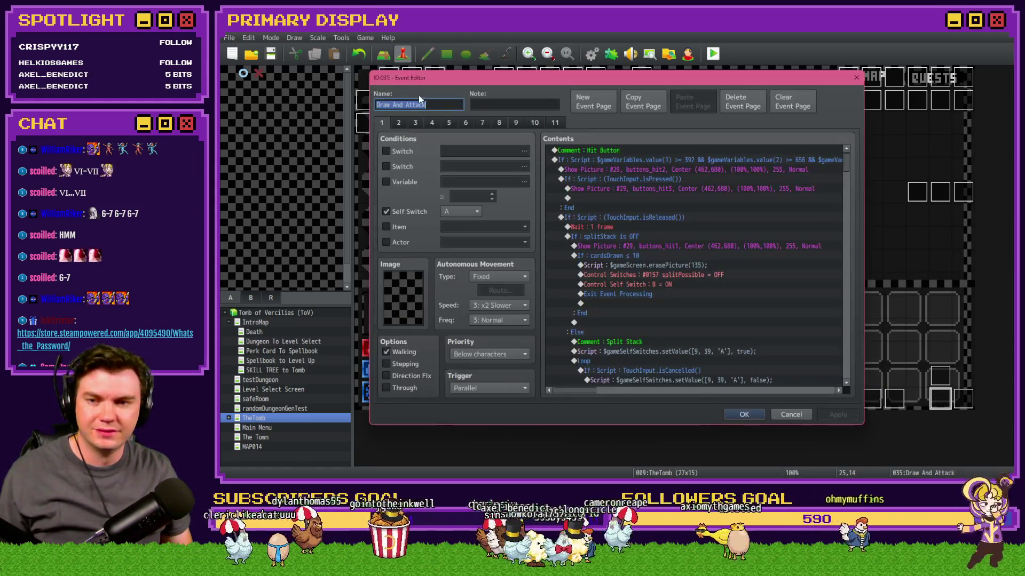
scroll(622, 267, "down", 10)
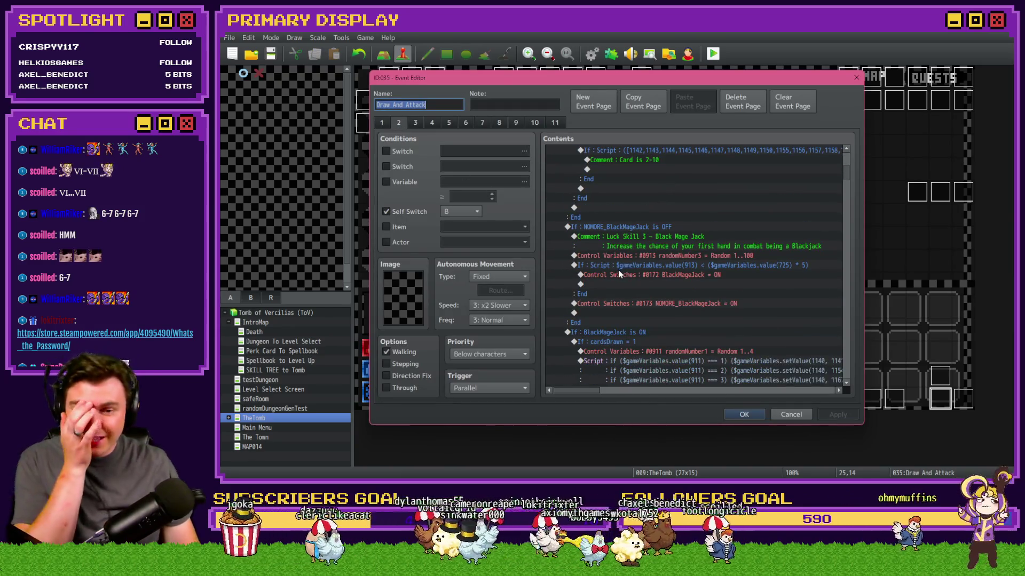
scroll(630, 279, "down", 5)
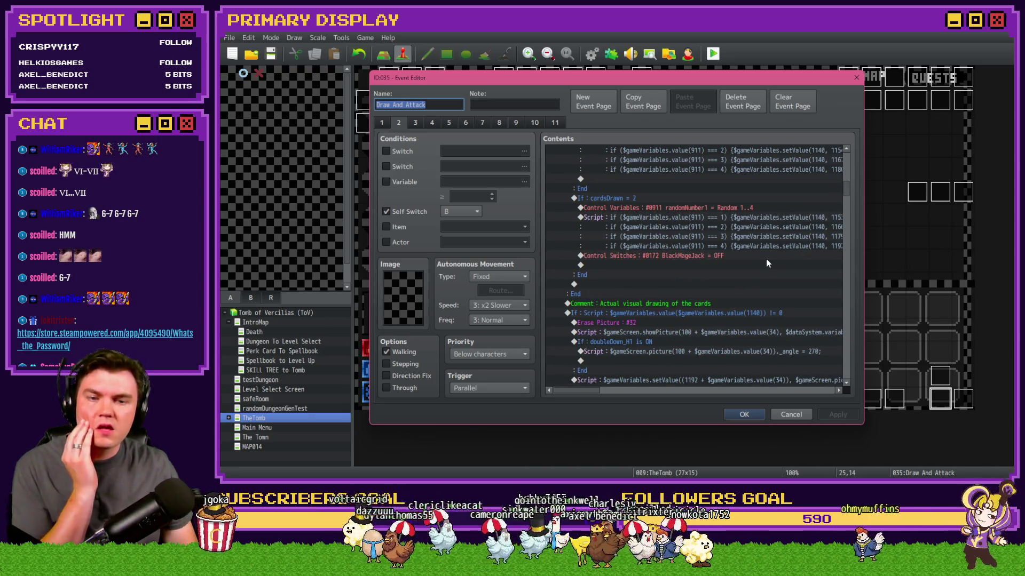
scroll(767, 258, "down", 8)
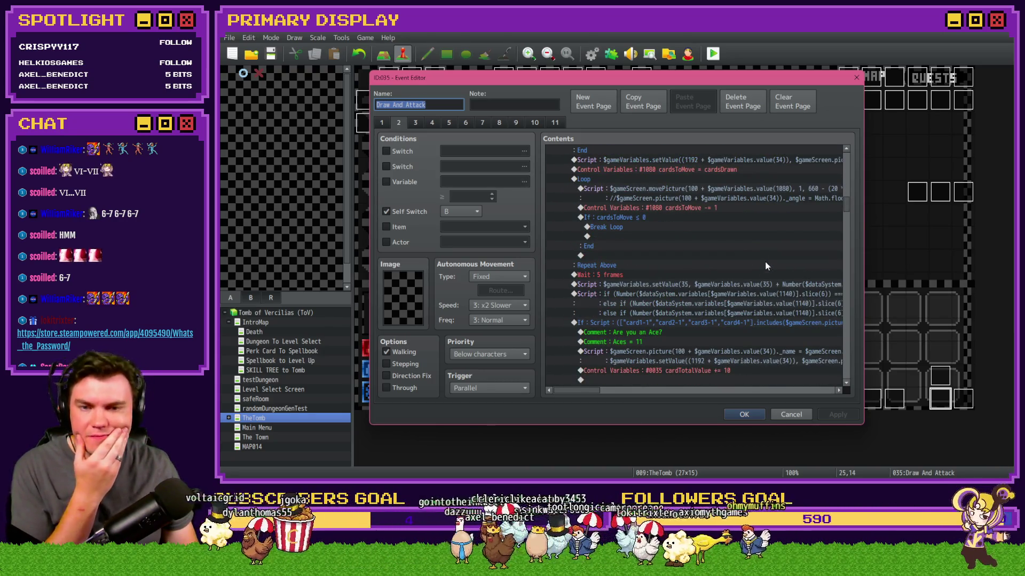
scroll(764, 260, "down", 2)
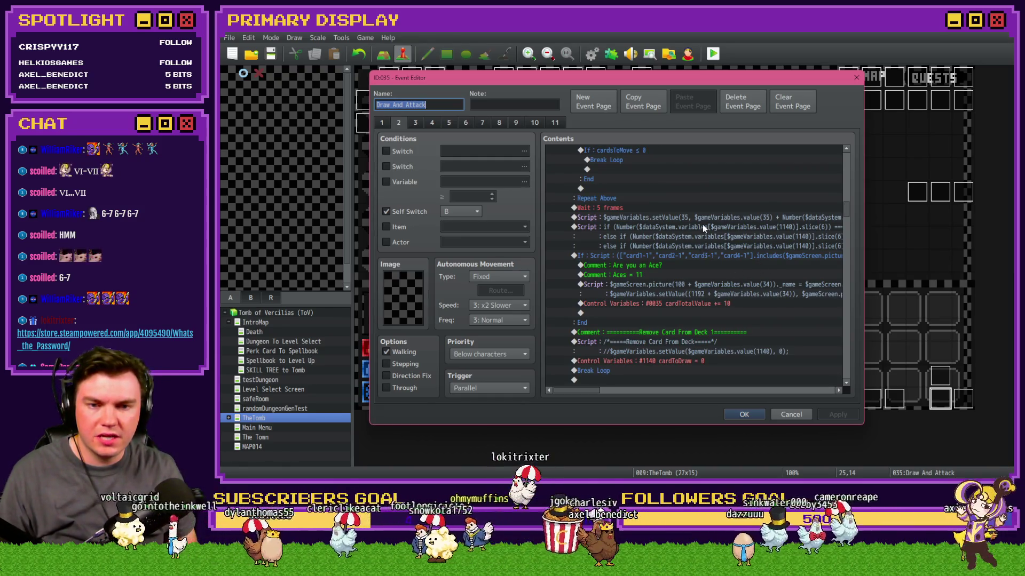
scroll(599, 393, "right", 5)
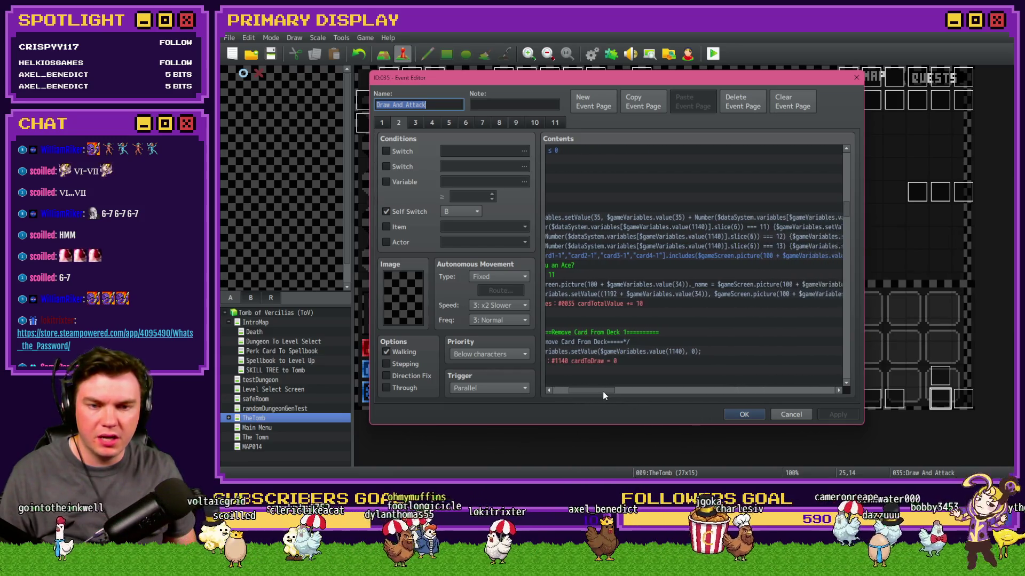
left_click_drag(607, 394, 620, 396)
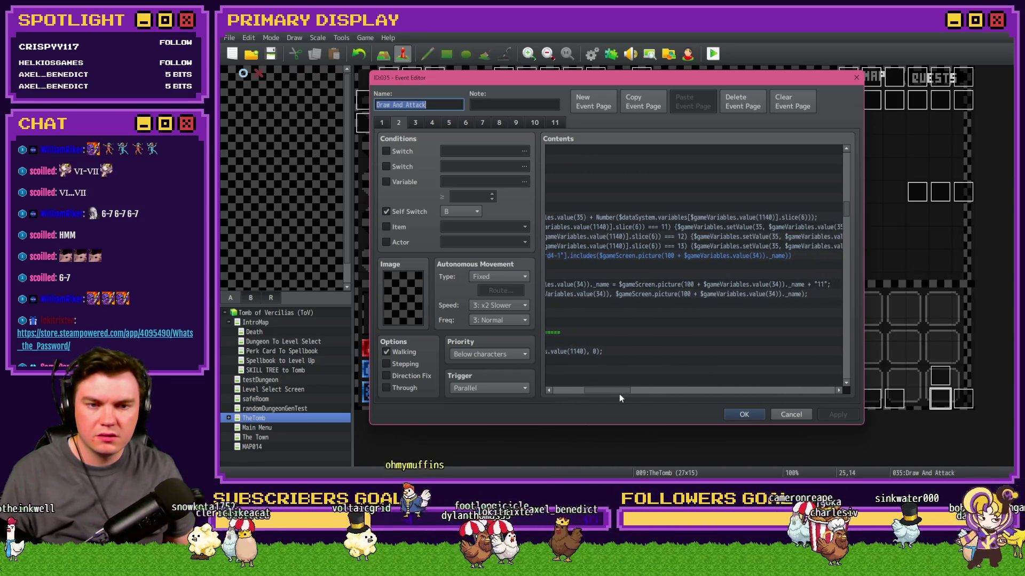
left_click(659, 218)
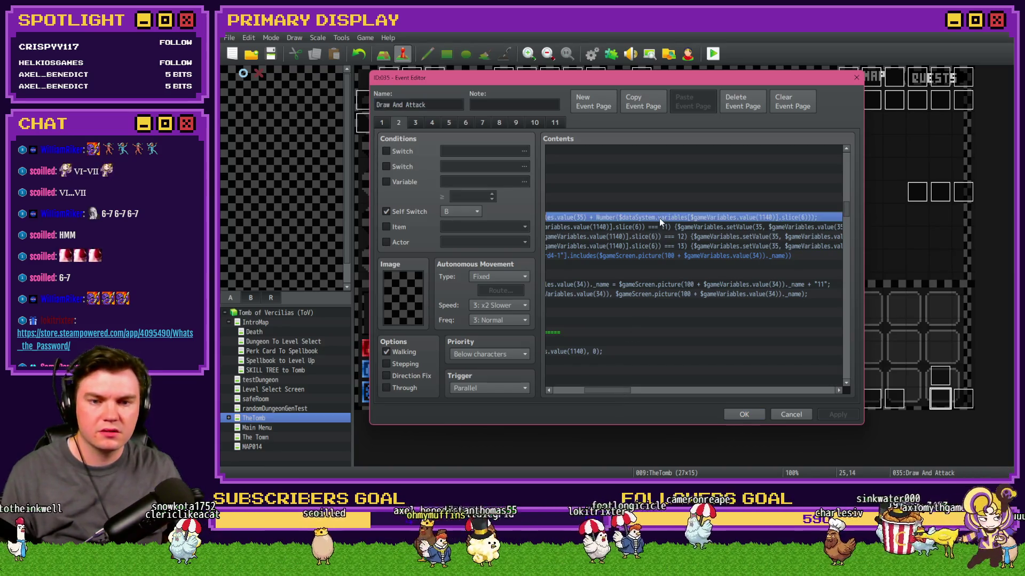
Paste the card-sum script into the empty row beneath the 'Card is 2-10' comment.
left_click_drag(616, 394, 583, 394)
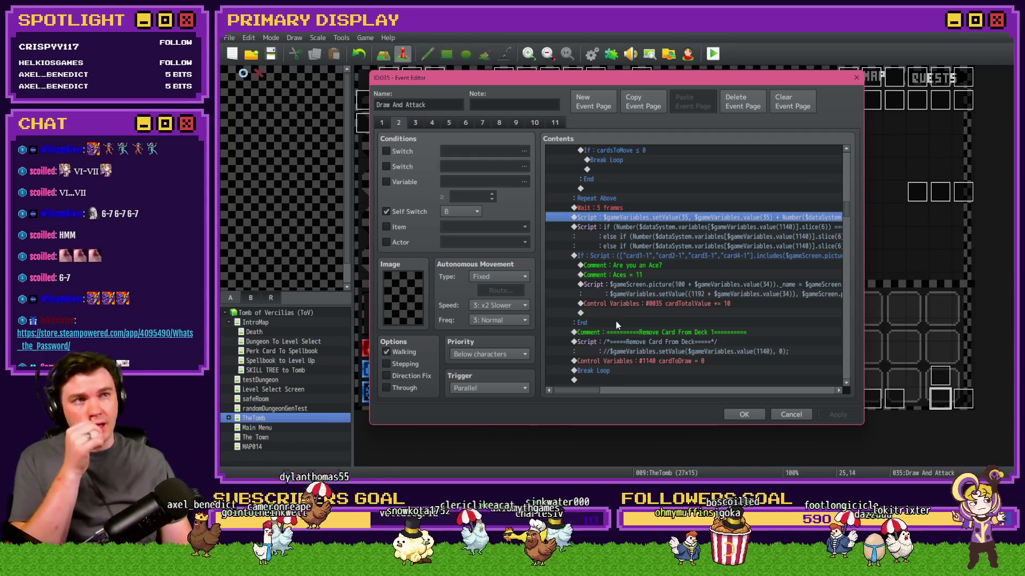
scroll(606, 352, "up", 7)
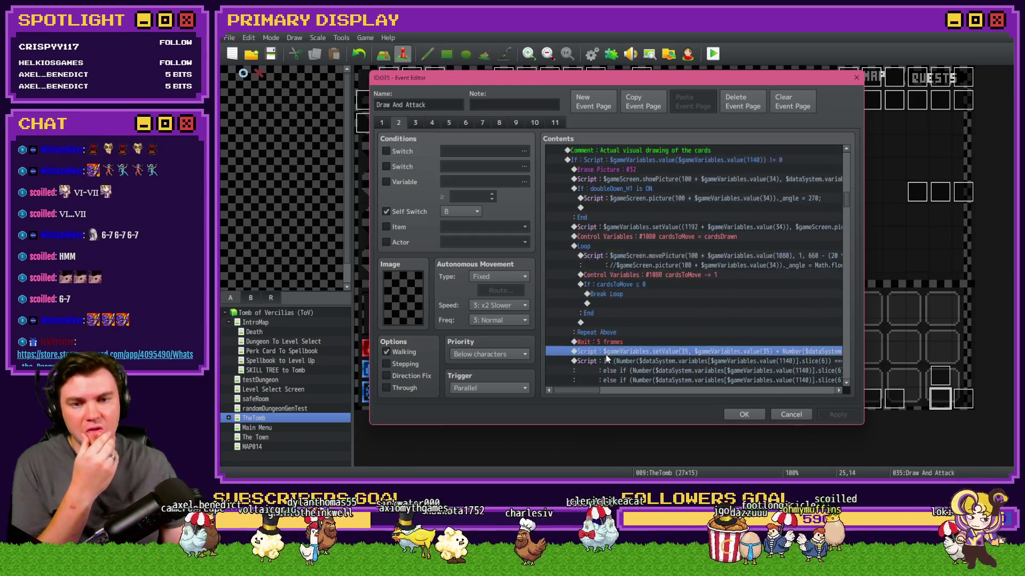
scroll(606, 355, "up", 10)
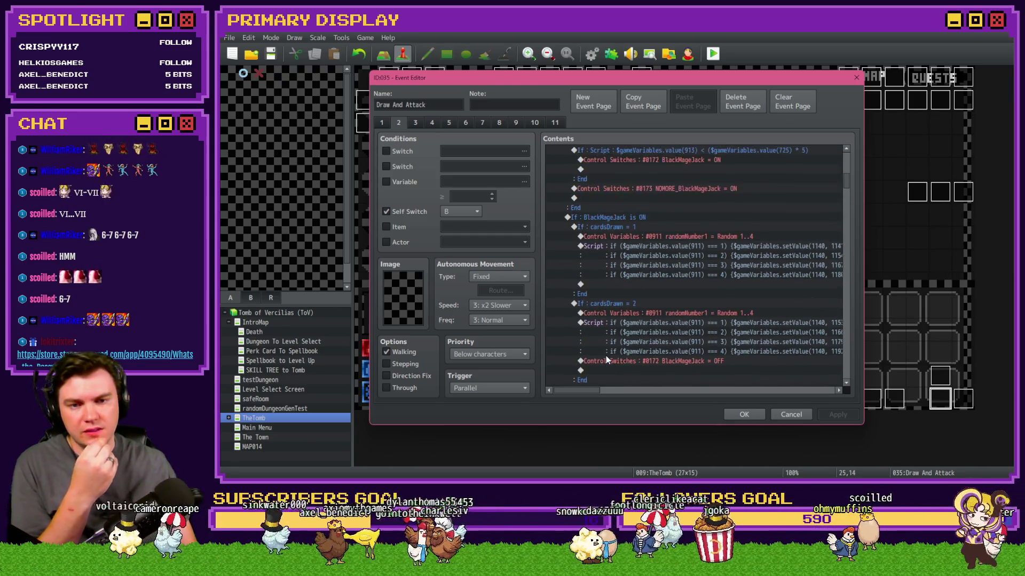
scroll(607, 359, "up", 2)
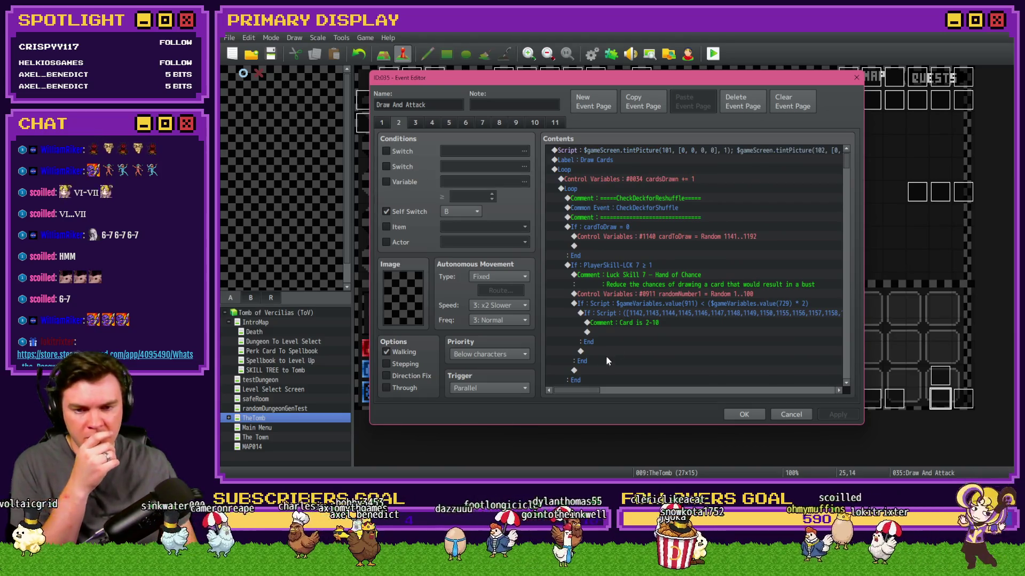
left_click(641, 323)
left_click(640, 332)
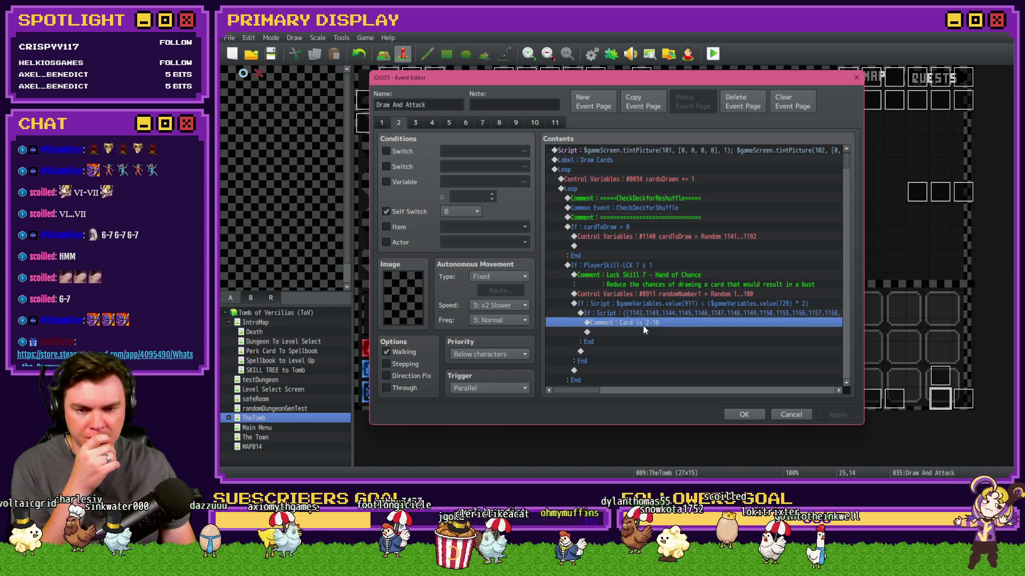
key("ctrl+v")
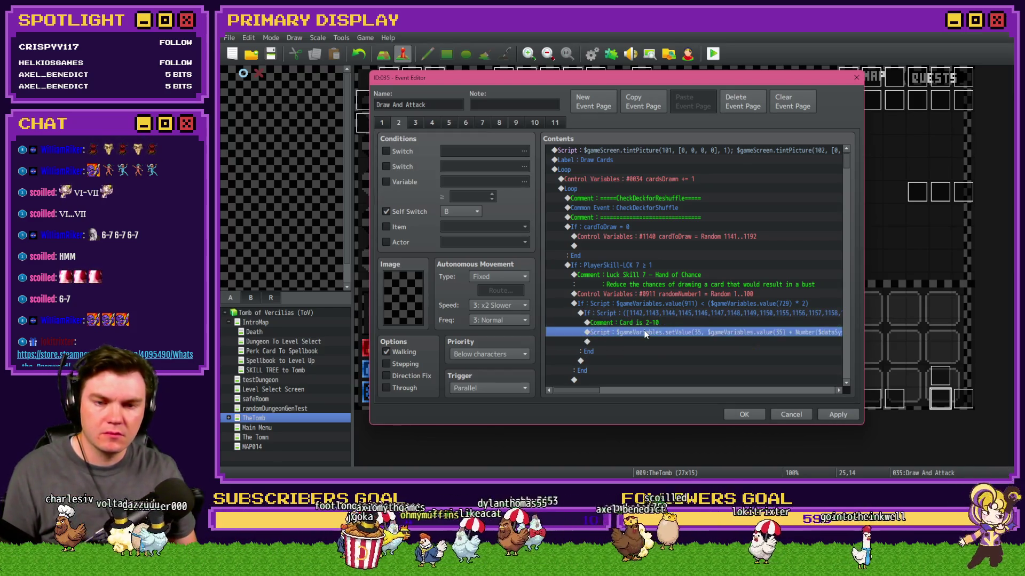
Change both 35s in the pasted setValue script to 913 and confirm.
double_click(646, 331)
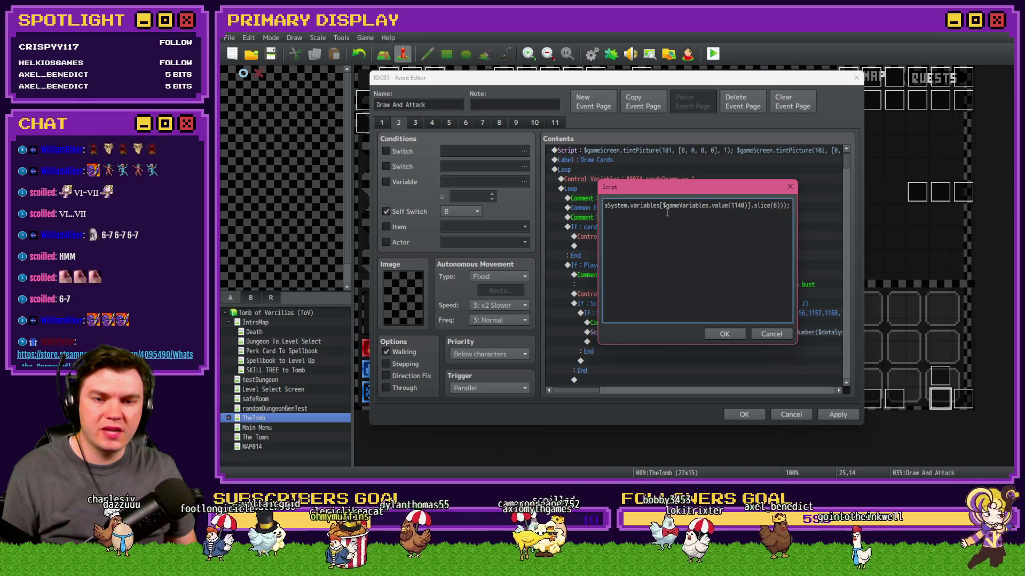
left_click(622, 207, "shift")
key("Home")
double_click(686, 206)
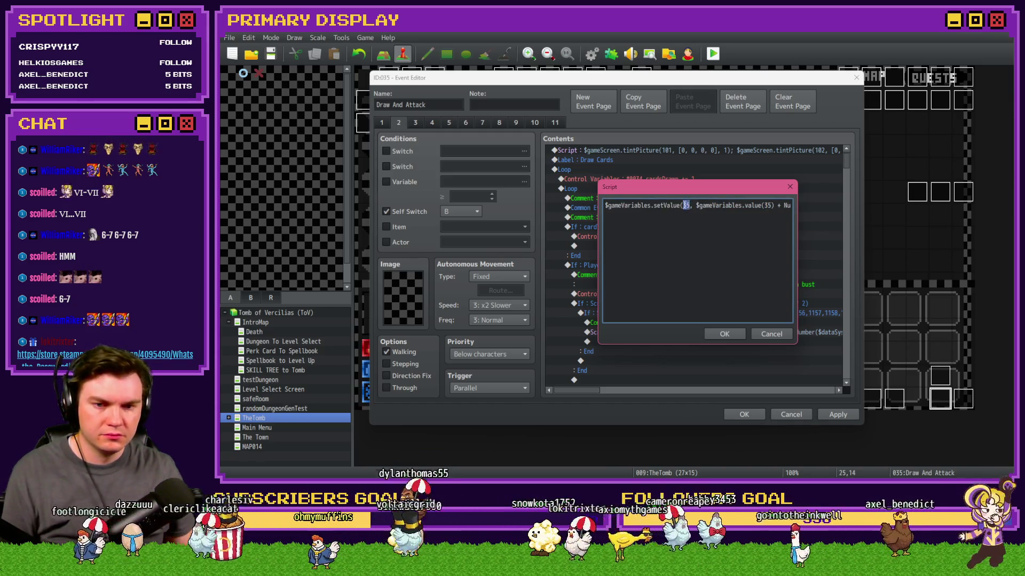
type("913")
double_click(770, 206)
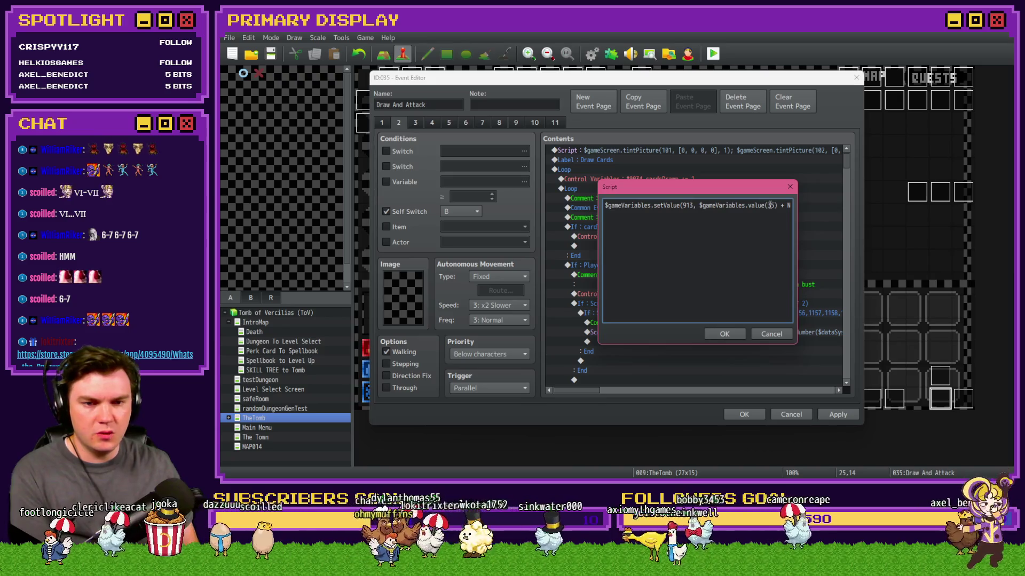
type("913")
key("Right")
key("Right")
key("Right")
key("Right")
key("Right")
key("Right")
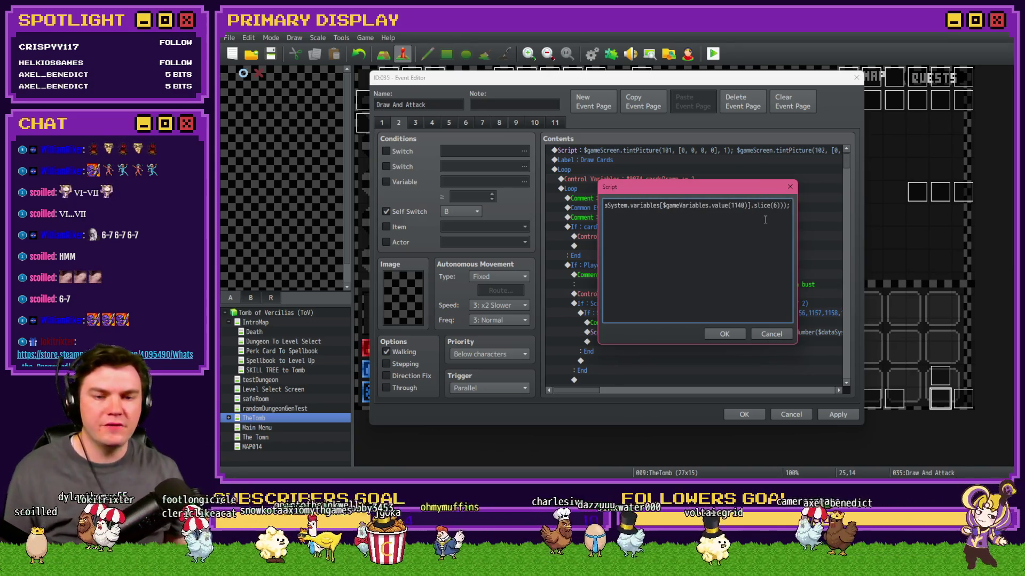
left_click(726, 334)
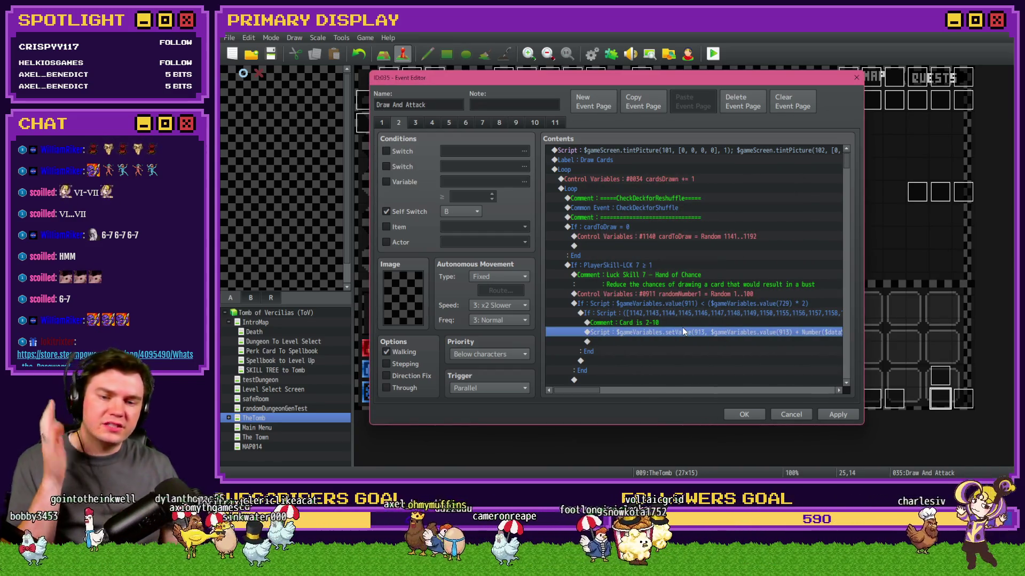
scroll(684, 327, "down", 2)
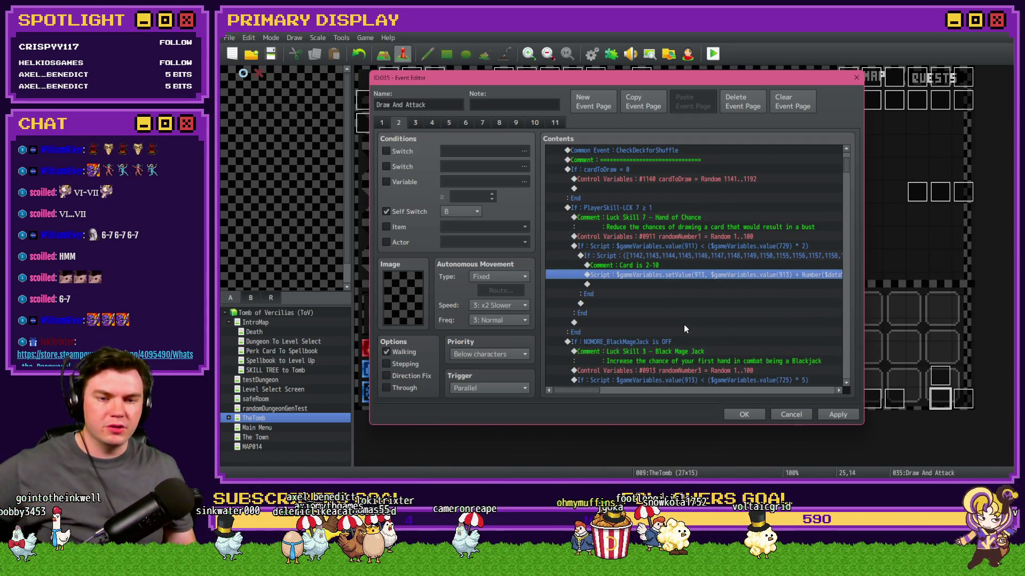
mouse_move(587, 395)
left_mouse_down()
mouse_move(621, 396)
mouse_move(581, 398)
left_mouse_up()
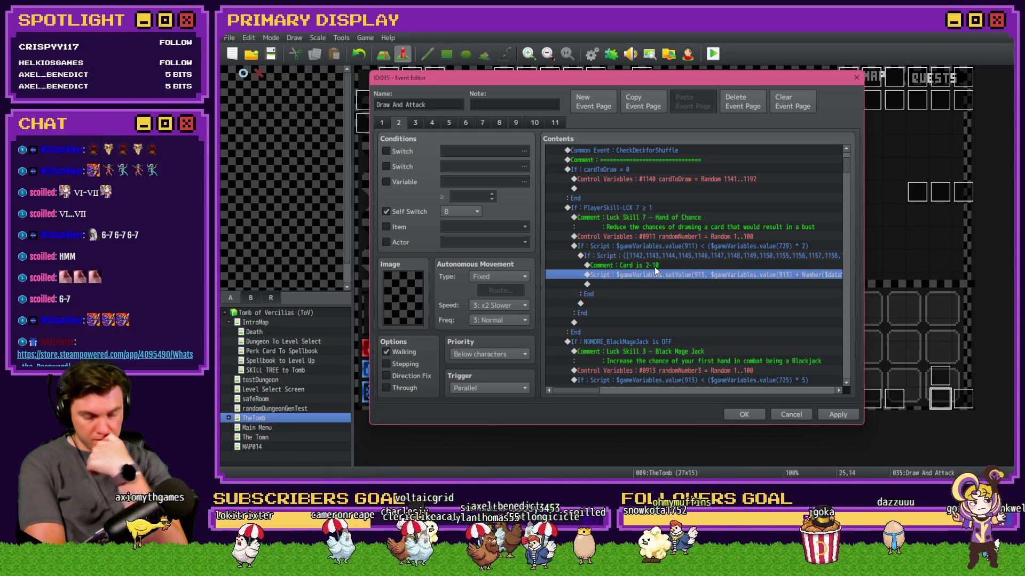
left_click(655, 267)
left_click(662, 277)
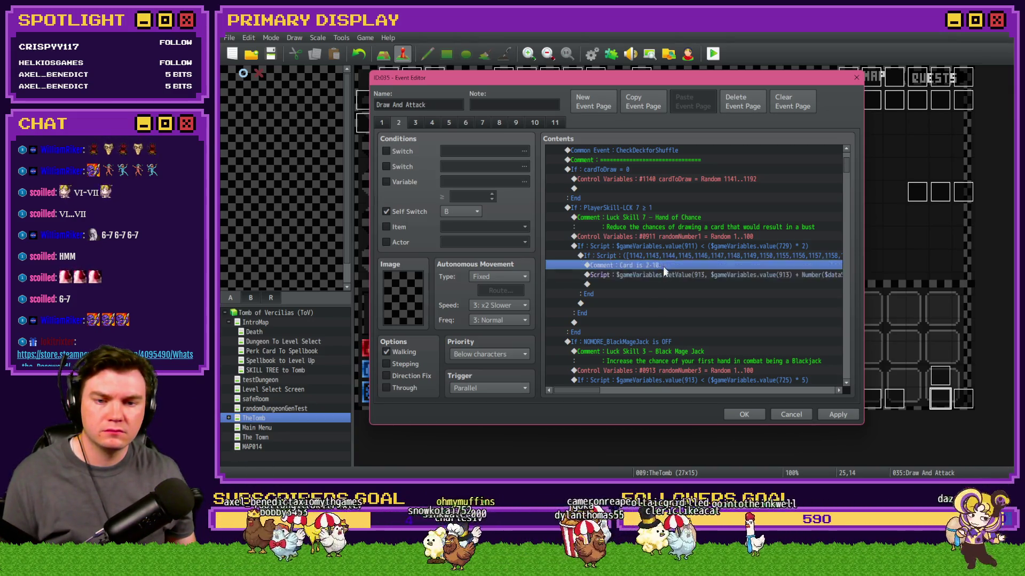
double_click(662, 283)
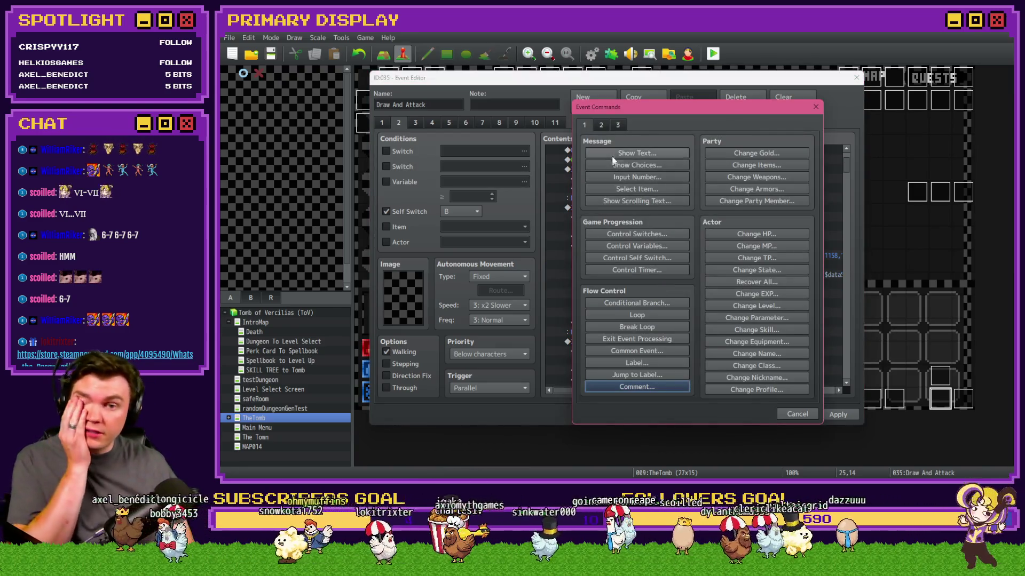
Create a new Script command reading if ($gameVariables.value(913)).
left_click(618, 125)
left_click(756, 374)
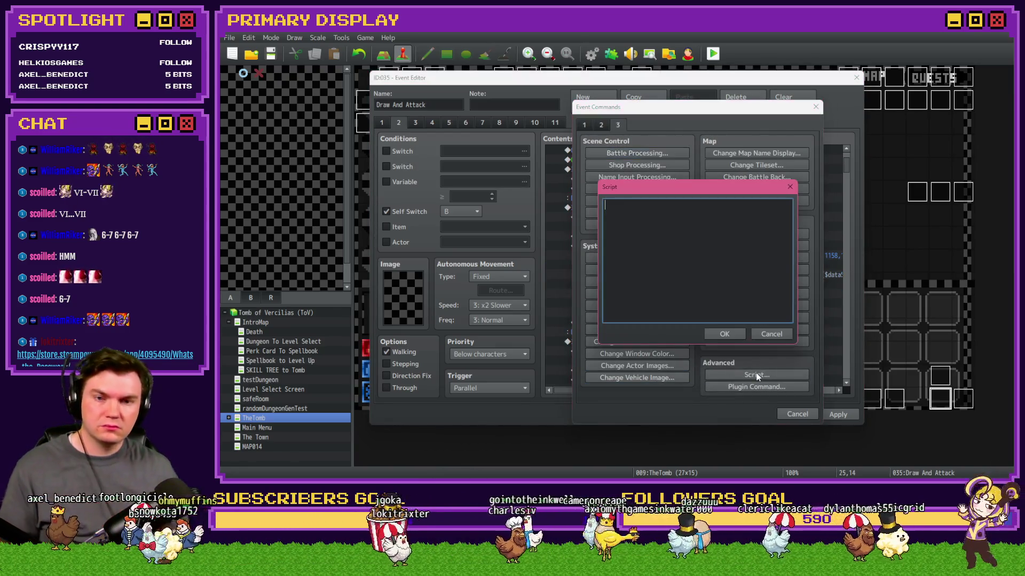
type("$game")
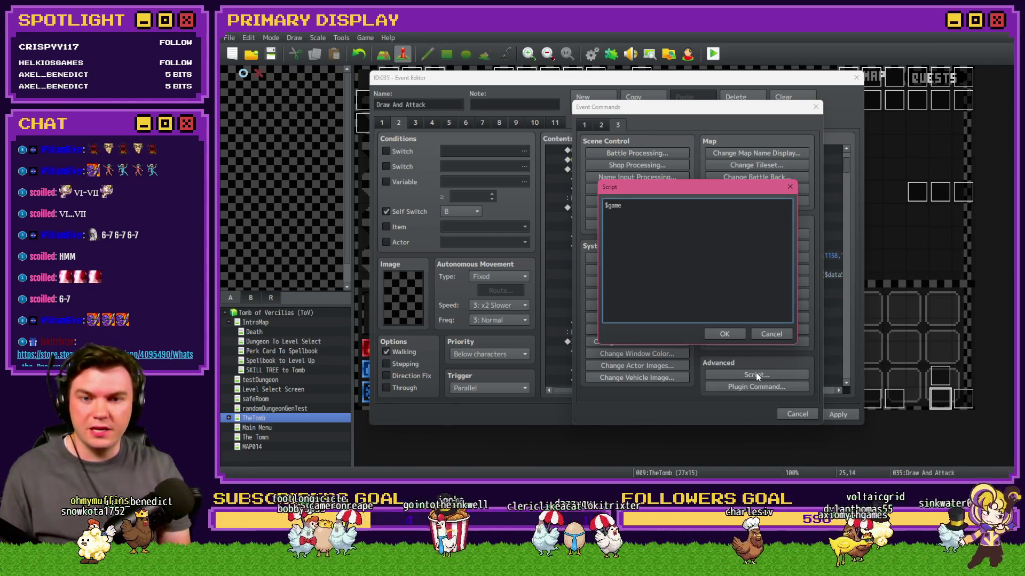
type("Variables.v")
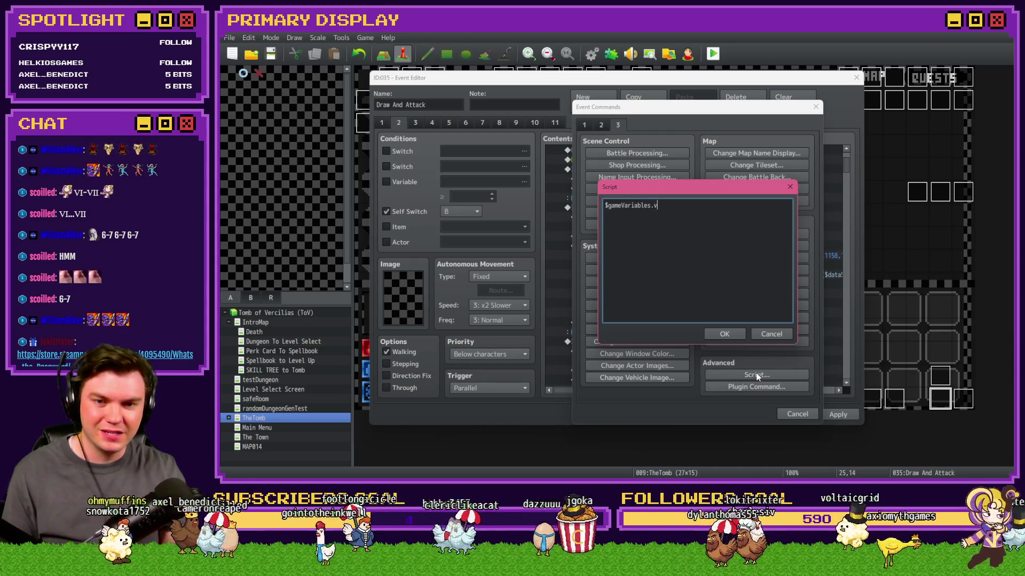
type("alue(913) +")
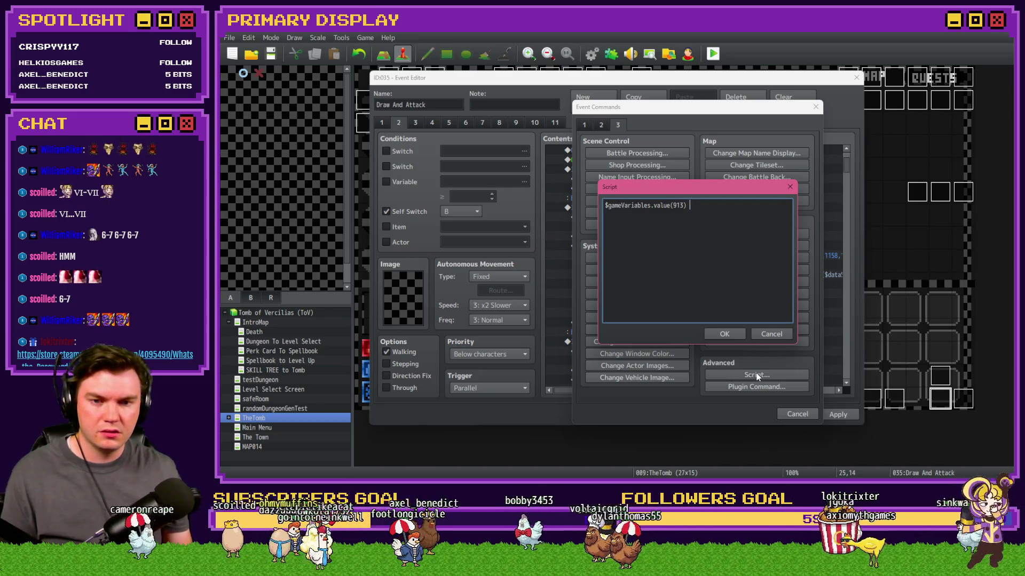
type("if (")
key("End")
type(")")
Add $gameVariables.value(35) to the variable 913 reference inside the if check and confirm.
left_click(619, 207)
left_click(708, 206)
key("Left")
key("Left")
key("Left")
key("shift+Left")
key("shift+Left")
key("shift+Left")
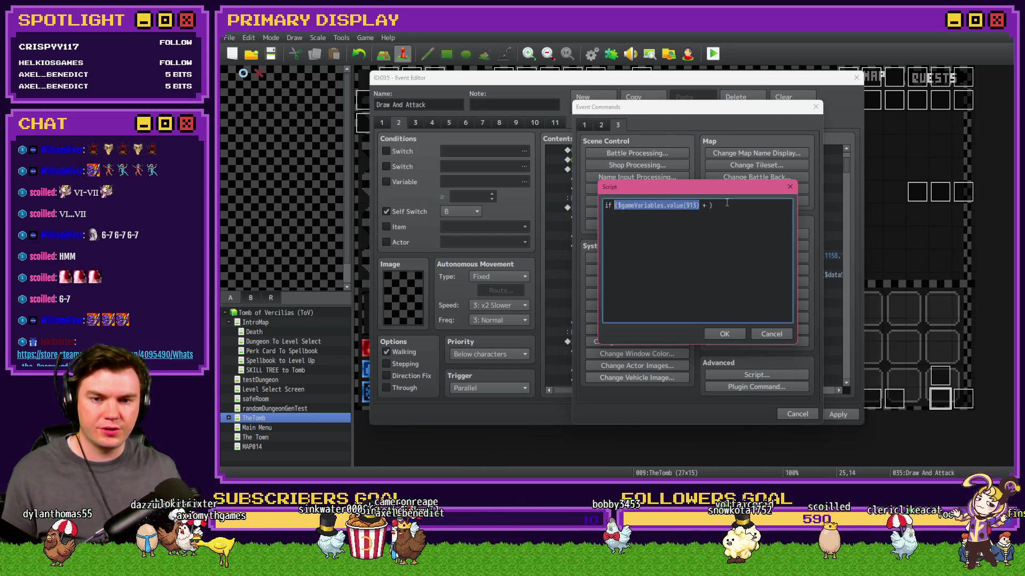
key("ctrl+c")
key("End")
key("Left")
key("ctrl+v")
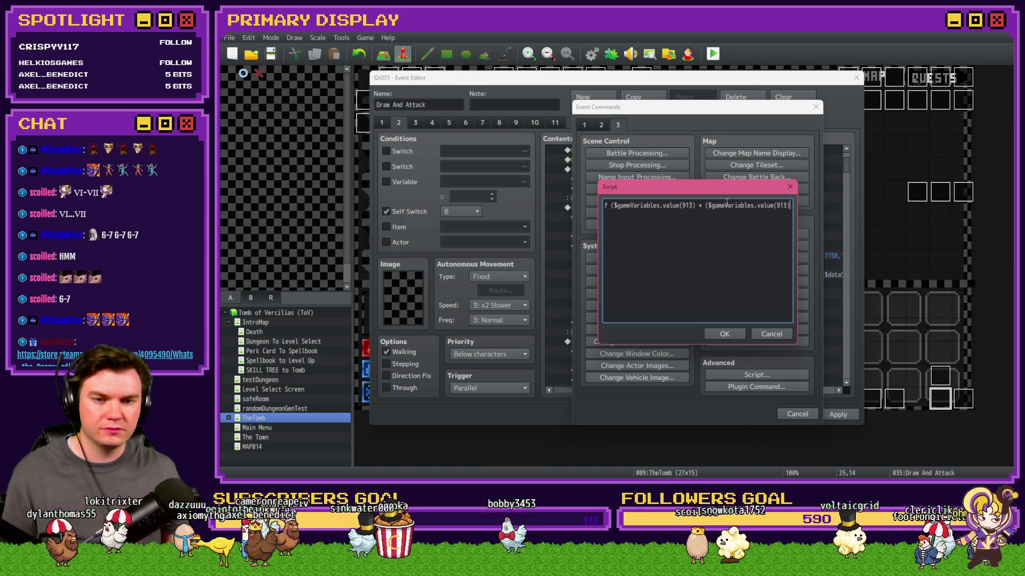
key("Left")
key("Left")
key("Left")
key("BackSpace")
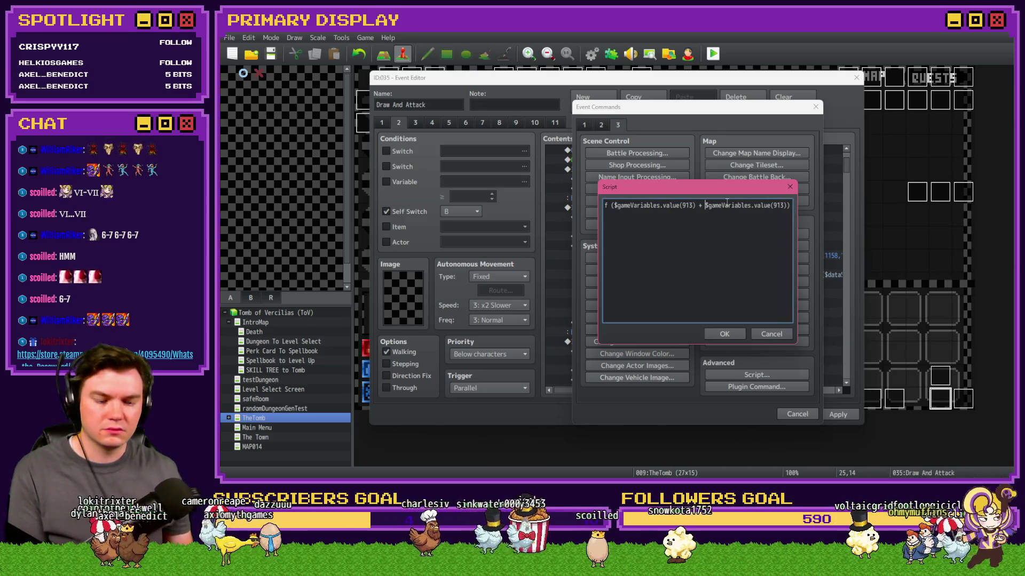
key("BackSpace")
key("BackSpace")
key("BackSpace")
type("35")
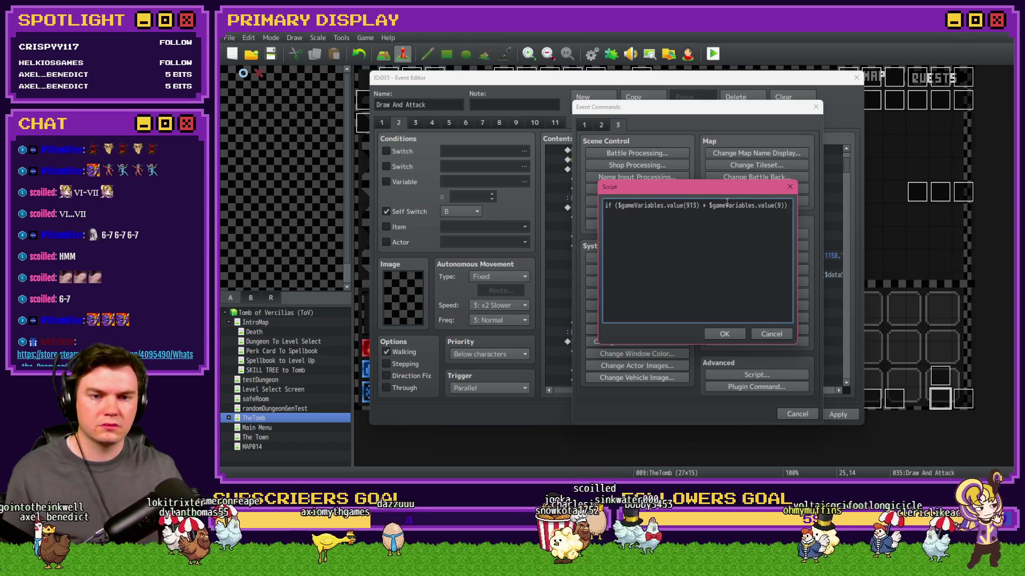
key("ctrl+Return")
mouse_move(591, 390)
left_mouse_down()
mouse_move(702, 394)
mouse_move(581, 390)
left_mouse_up()
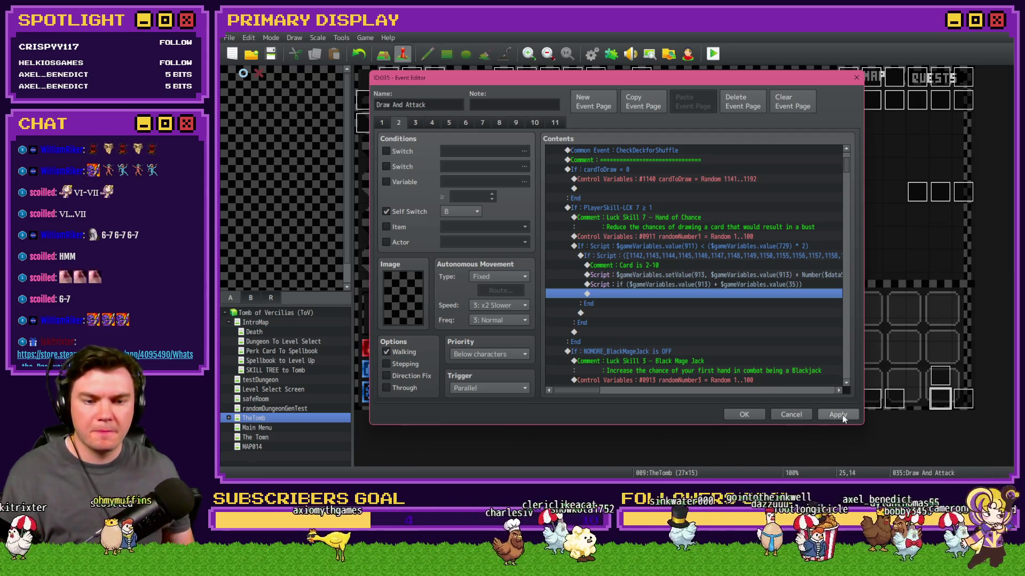
Save the event, reopen Draw And Attack, and look up variable 0035 in Control Variables.
left_click(753, 415)
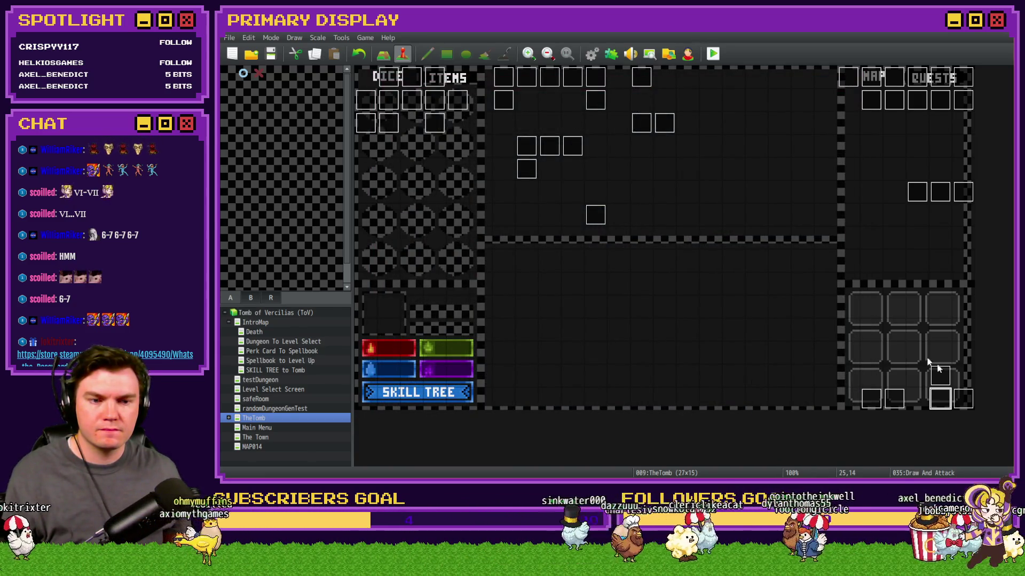
double_click(939, 400)
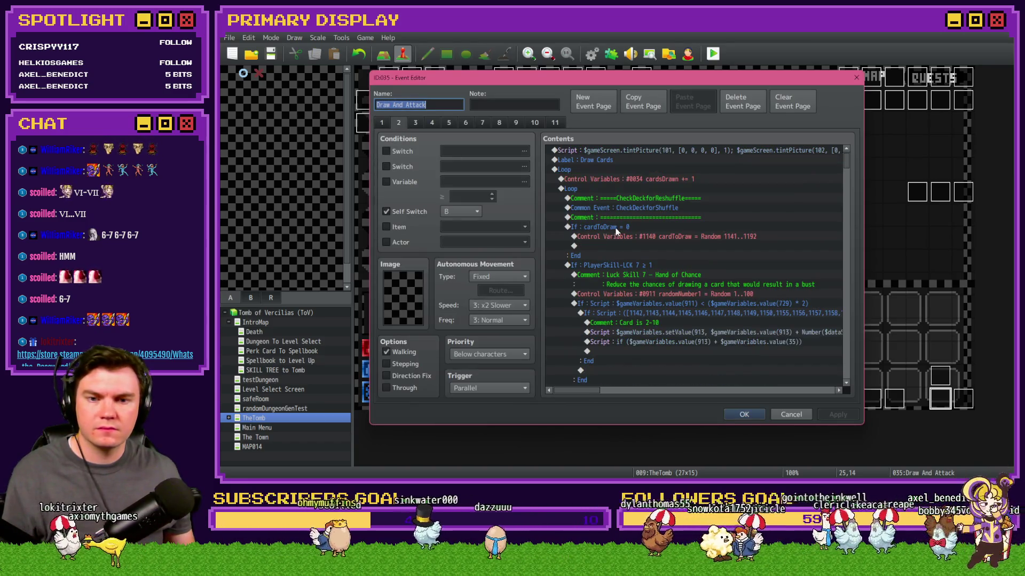
double_click(613, 244)
left_click(584, 124)
left_click(650, 251)
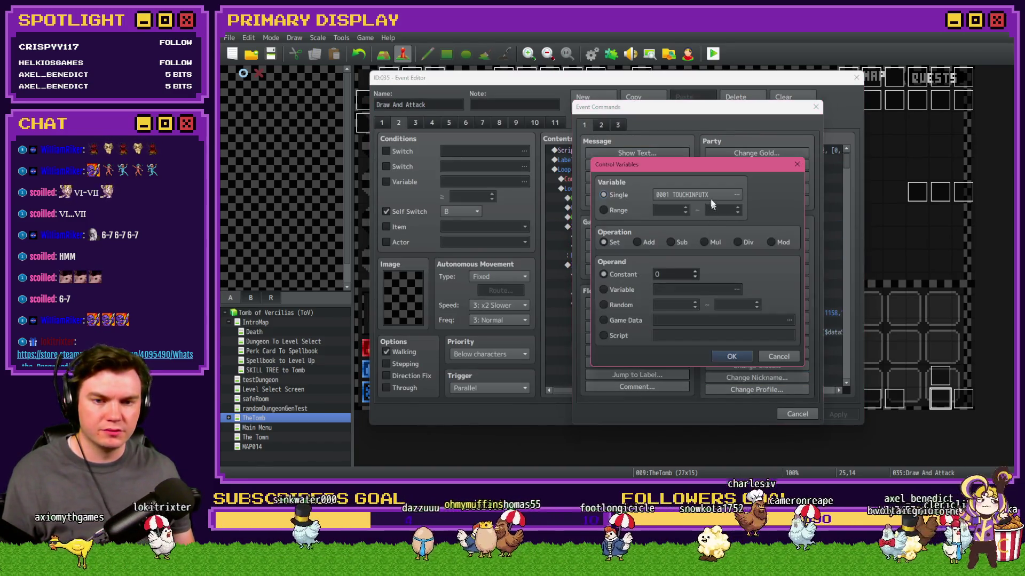
left_click(706, 229)
key("Escape")
key("Escape")
key("Escape")
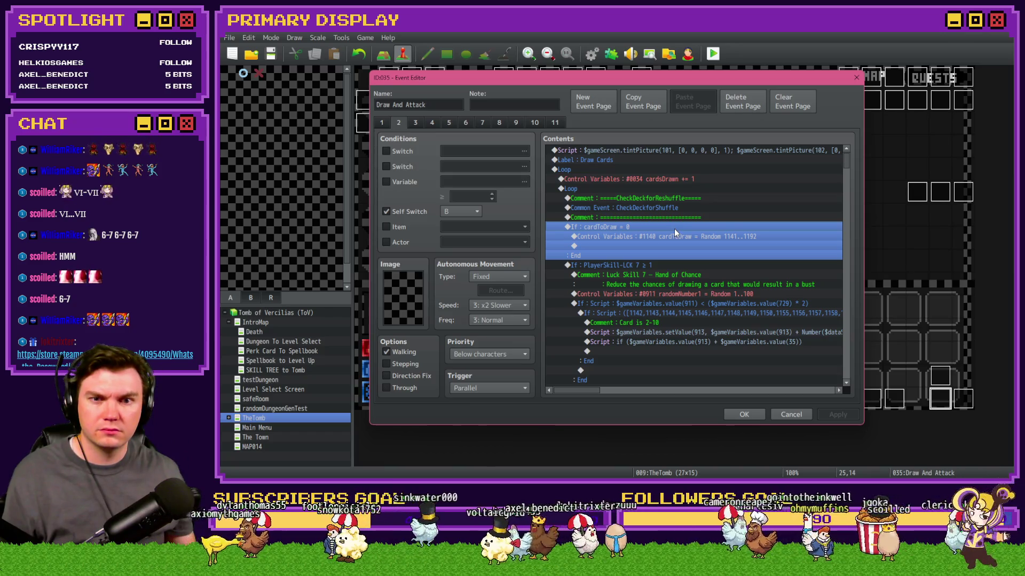
Confirm variable 0035 is cardTotalValue, cancel out, and select the new if-script line.
key("Insert")
left_click(646, 231)
left_click(680, 197)
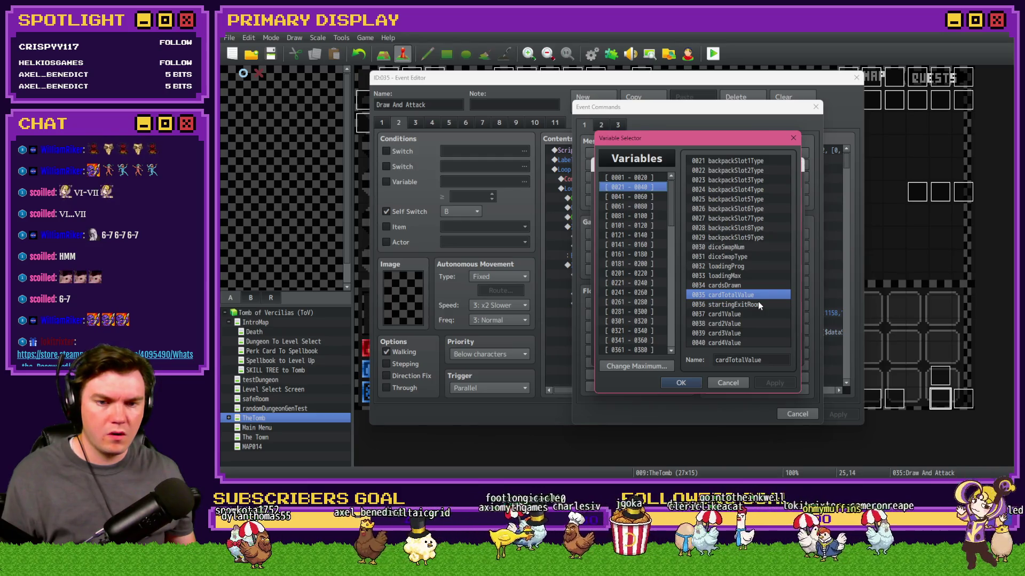
key("Escape")
key("Escape")
key("Escape")
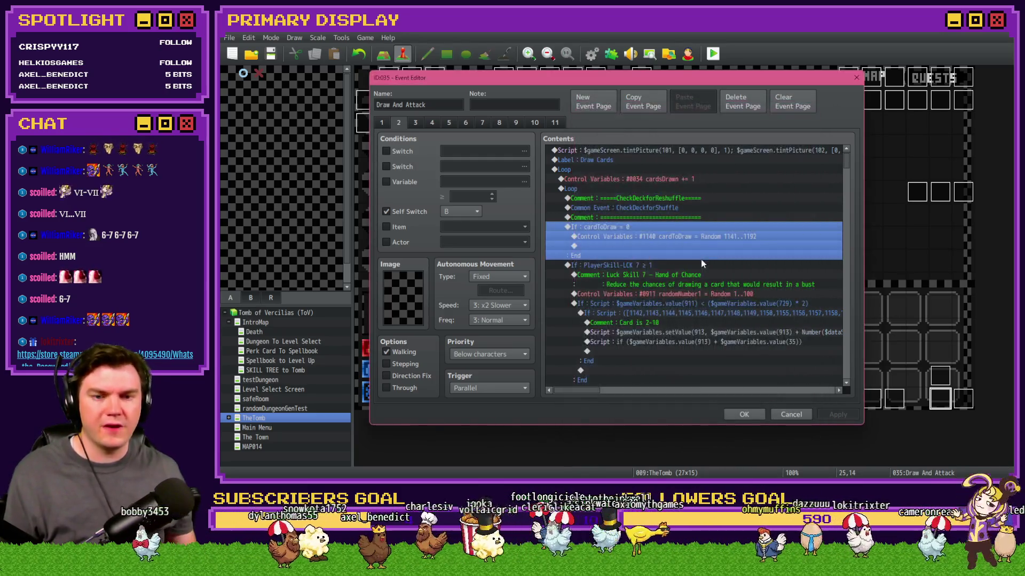
left_click(694, 266)
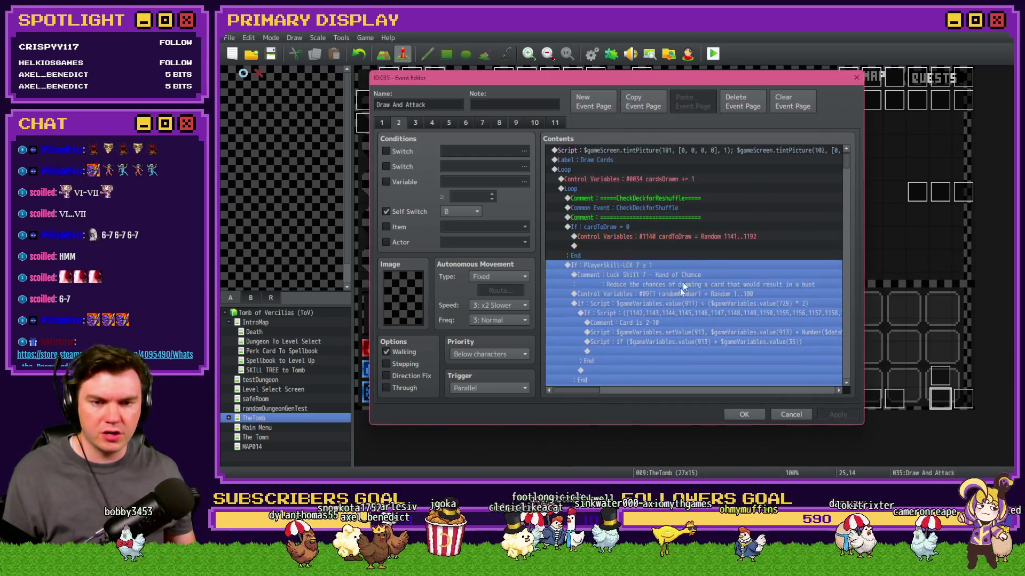
left_click(697, 342)
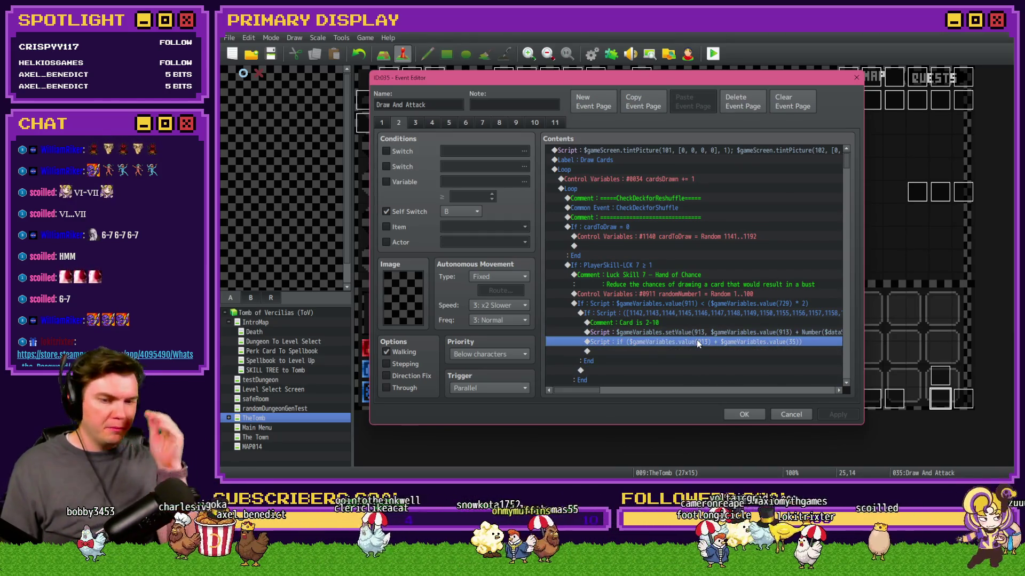
Append '> 21)' to the if check, then clear the script text and confirm the empty line.
double_click(696, 341)
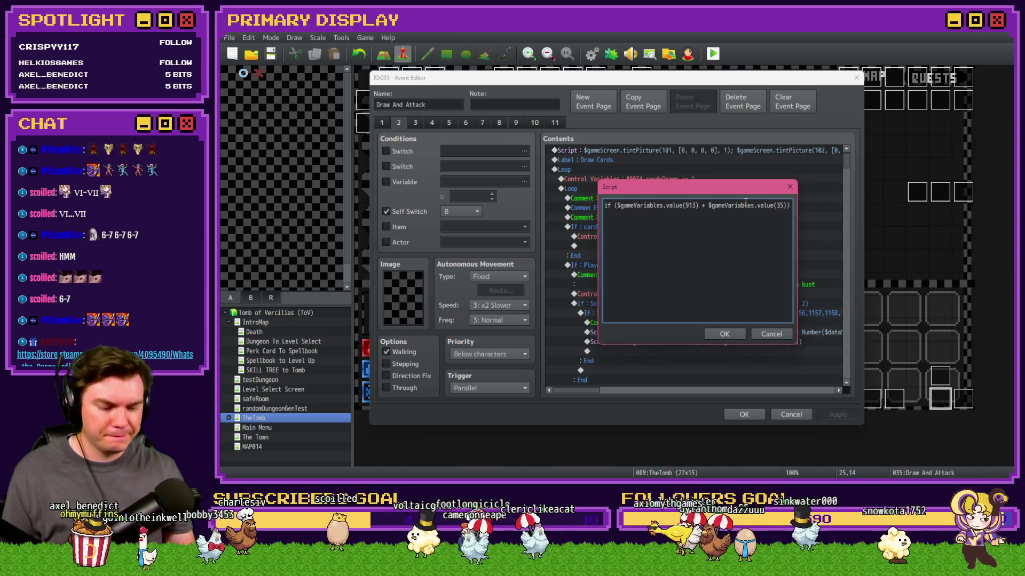
type("> ")
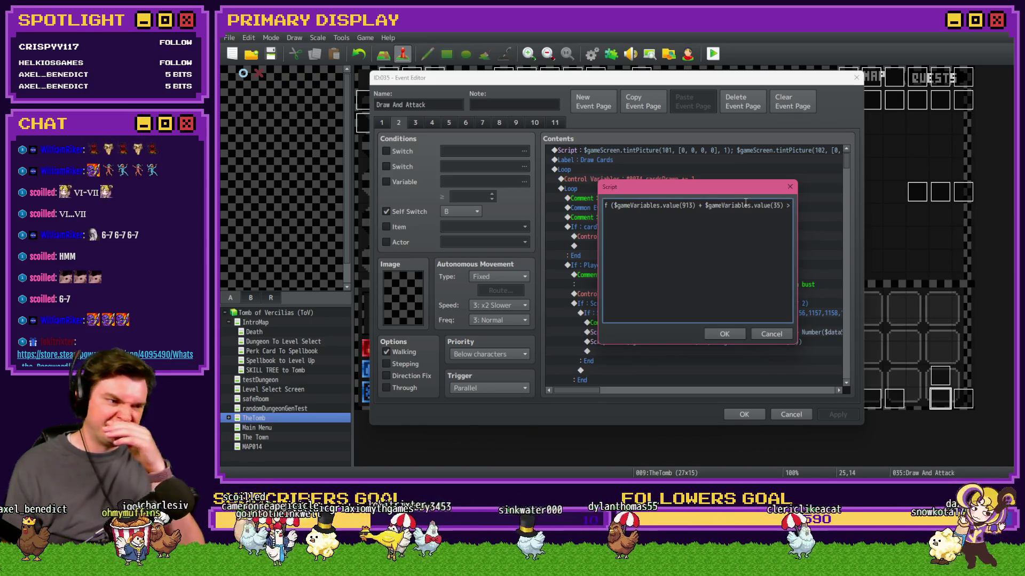
type("21)")
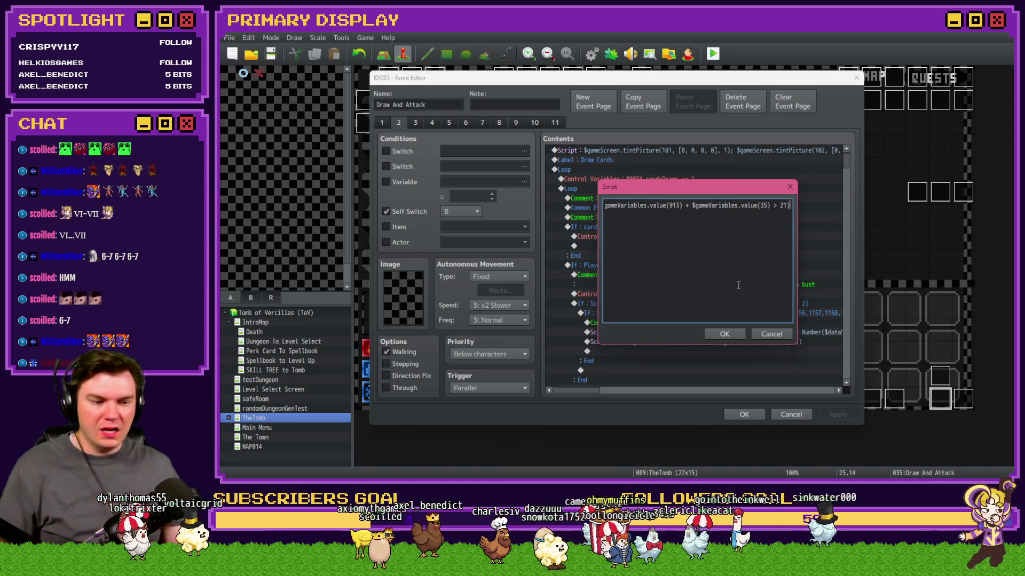
key("ctrl+a")
key("Delete")
left_click(725, 334)
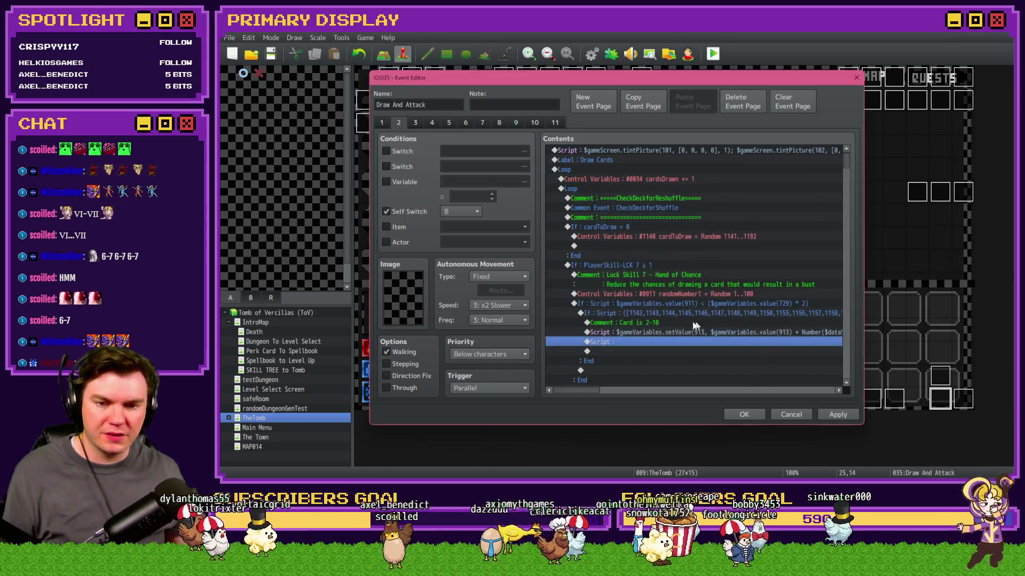
Replace the empty script line with a Script branch: $gameVariables.value(913) + $gameVariables.value(35) > 21.
key("Delete")
double_click(679, 340)
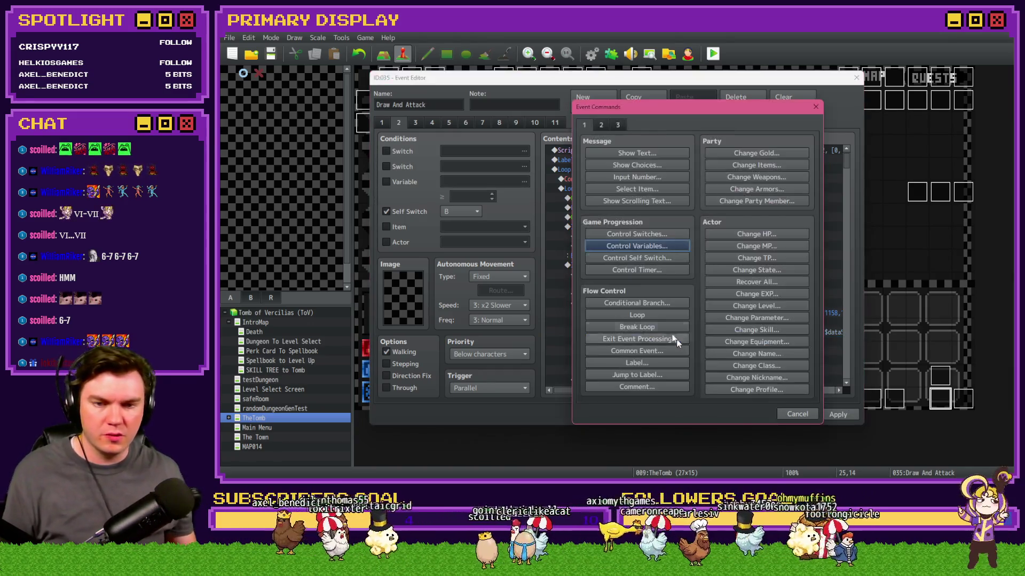
left_click(636, 303)
left_click(645, 189)
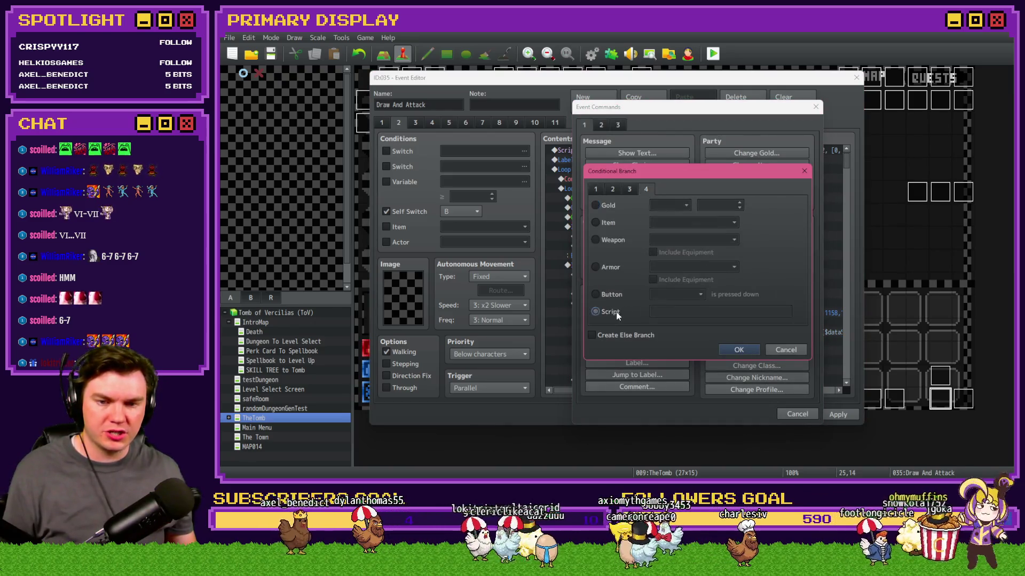
left_click(595, 312)
left_click(677, 312)
key("ctrl+v")
left_click_drag(677, 317, 666, 314)
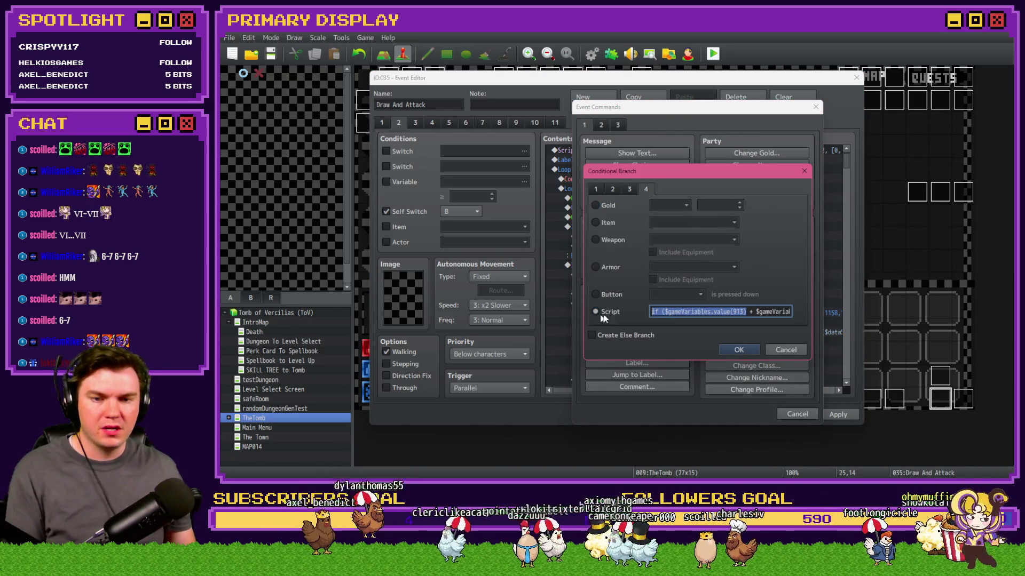
left_click(653, 312)
key("Delete")
key("Delete")
key("Delete")
key("End")
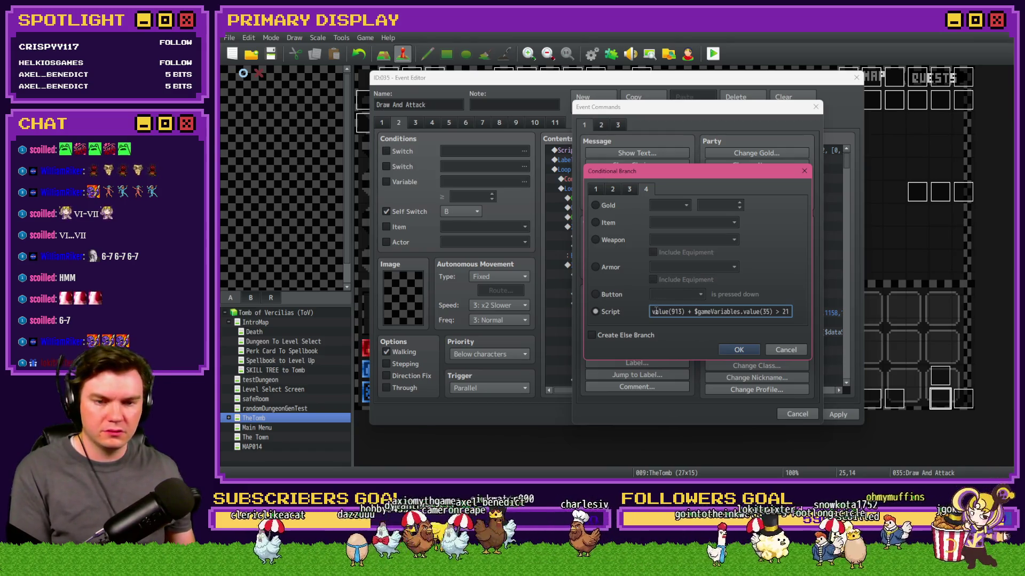
key("Home")
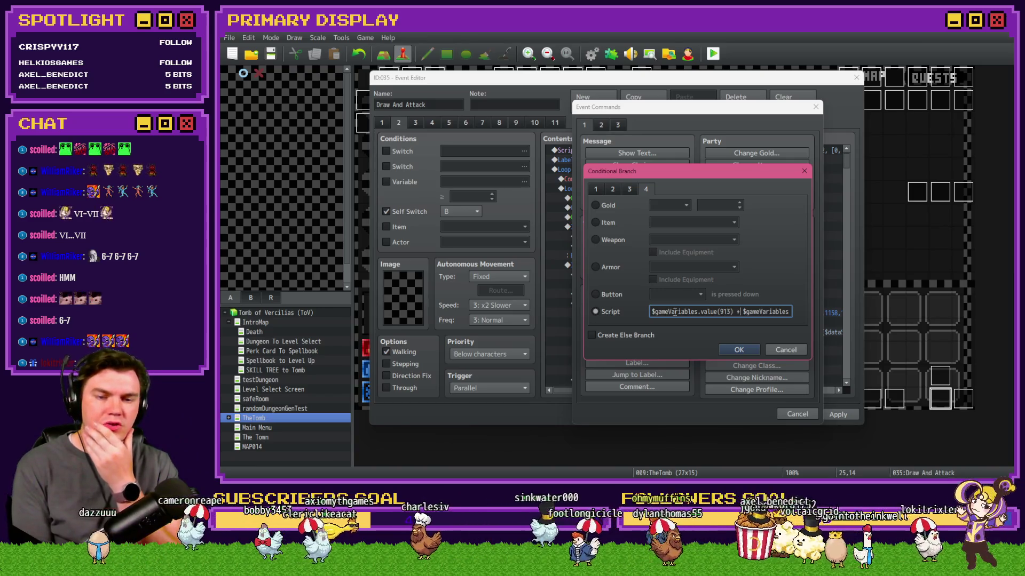
key("End")
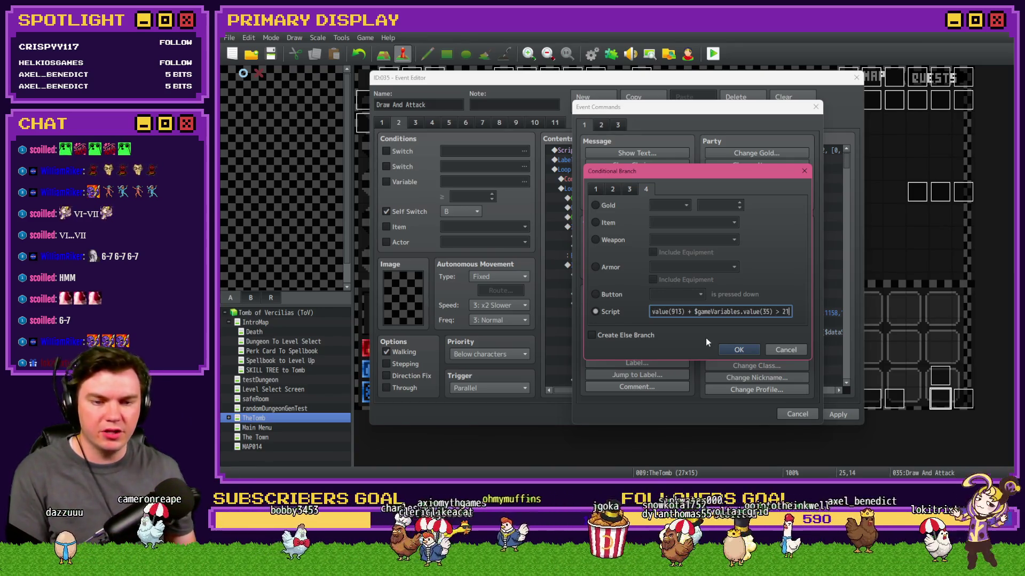
left_click(738, 350)
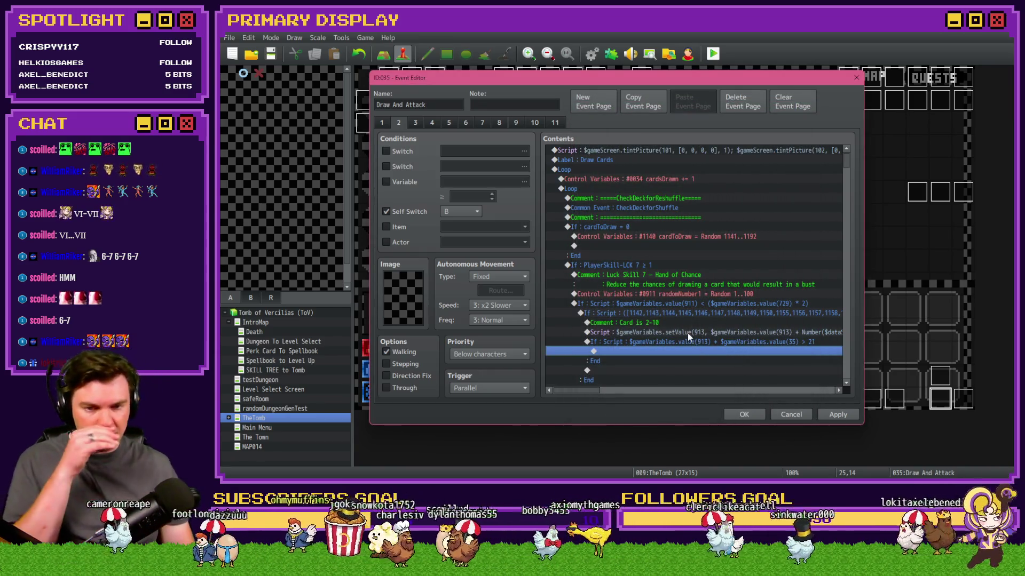
left_click(683, 344)
Inside the over-21 branch, subtract 1 from variable #1140 cardToDraw.
double_click(665, 349)
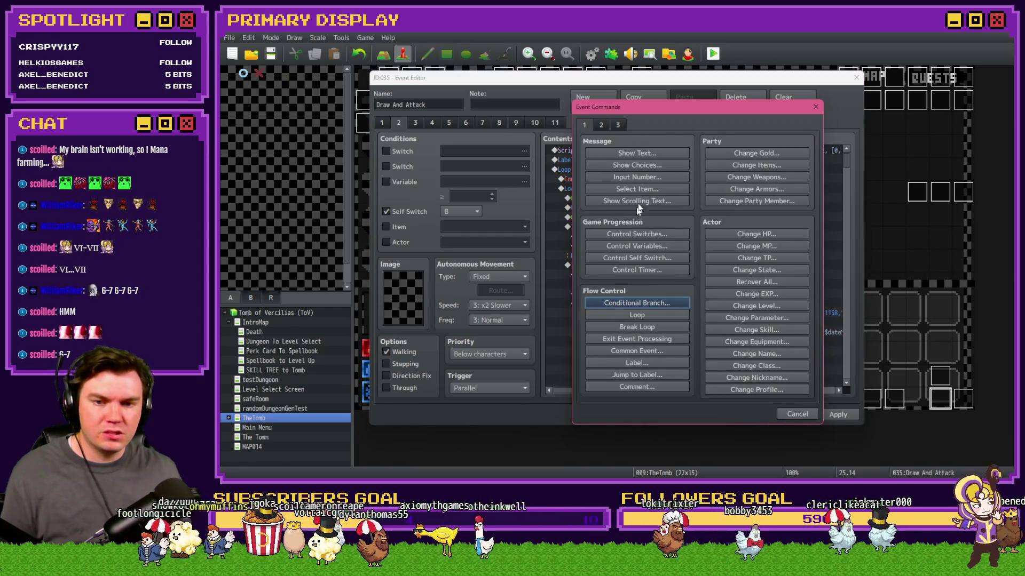
left_click(652, 246)
left_click(737, 195)
double_click(716, 343)
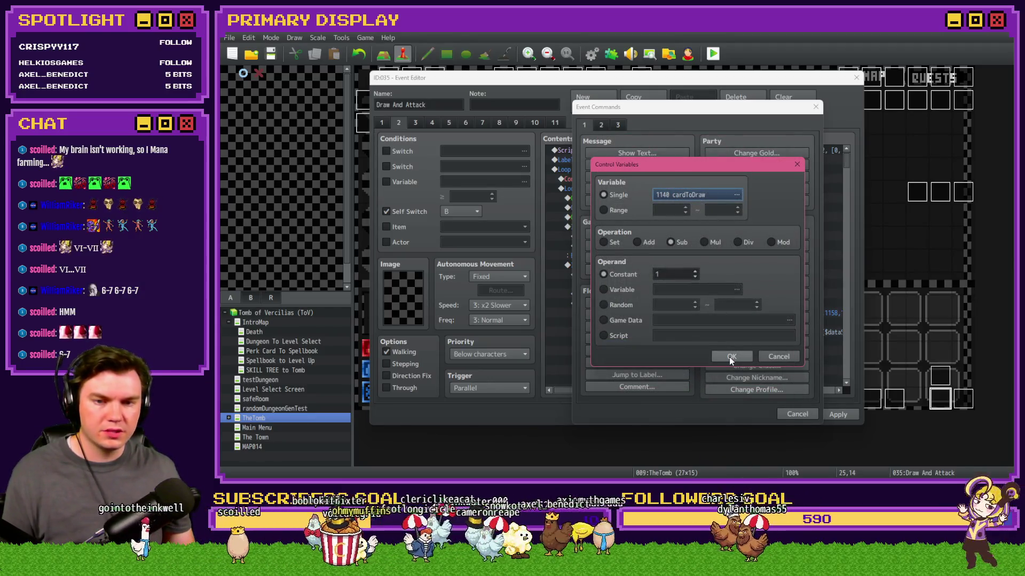
left_click(729, 357)
Add a Jump to Label reduceDraw after the cardToDraw decrement.
left_click(684, 351)
key("Insert")
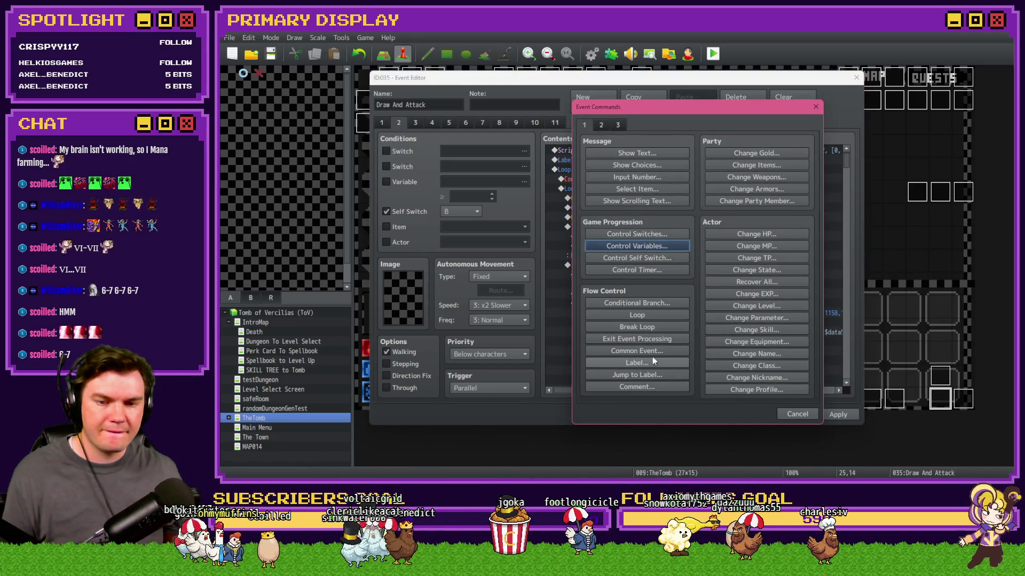
left_click(657, 377)
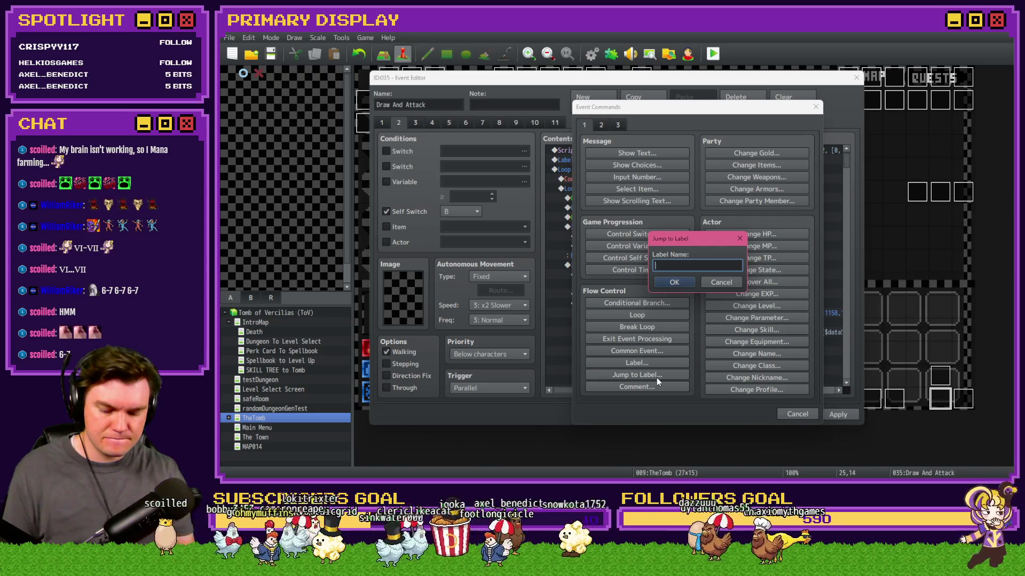
type("reduceDraw")
key("Return")
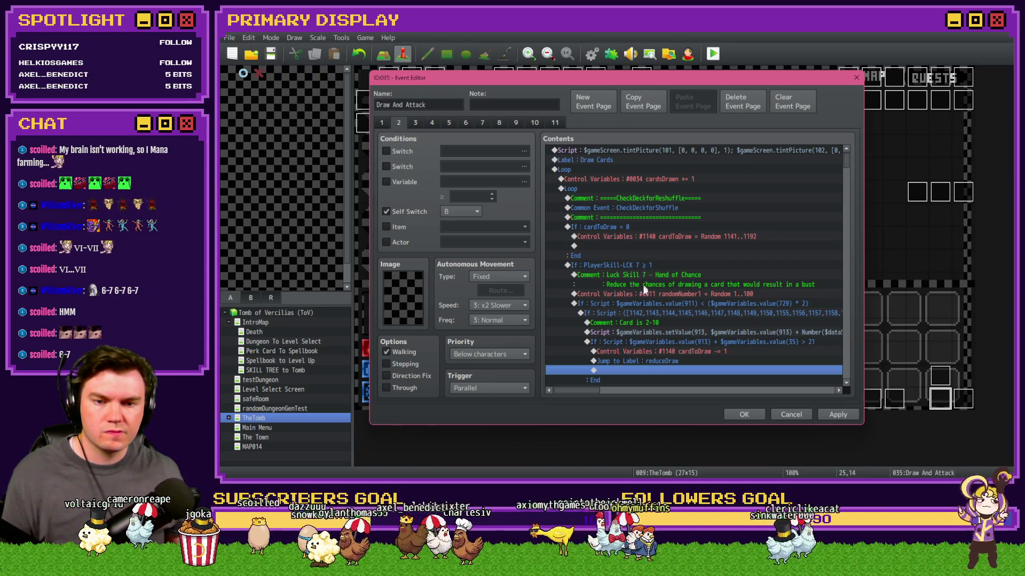
Insert a Label named reduceDraw above the card-type If block.
left_click(646, 312, "shift")
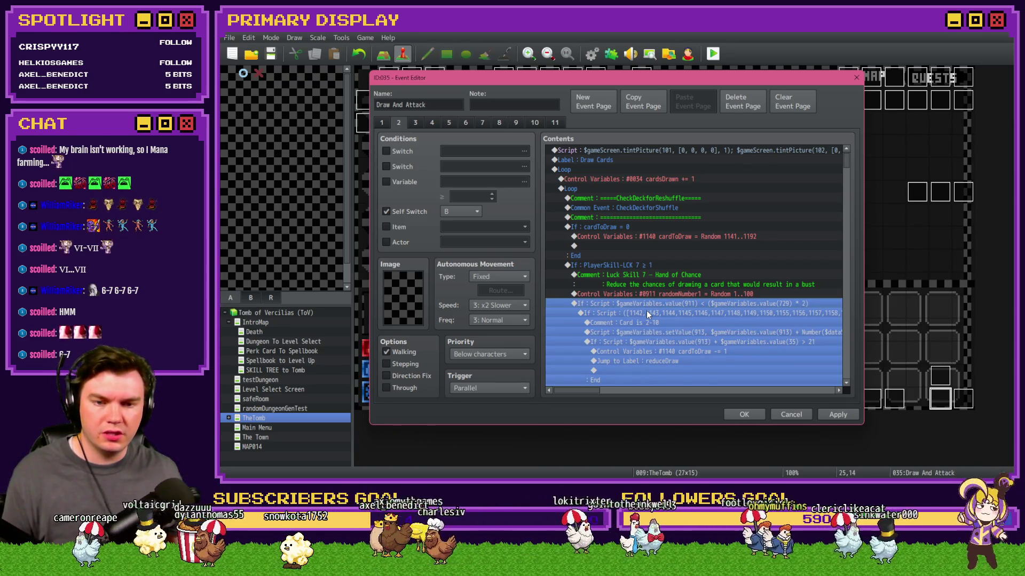
key("Return")
left_click(635, 364)
type("red")
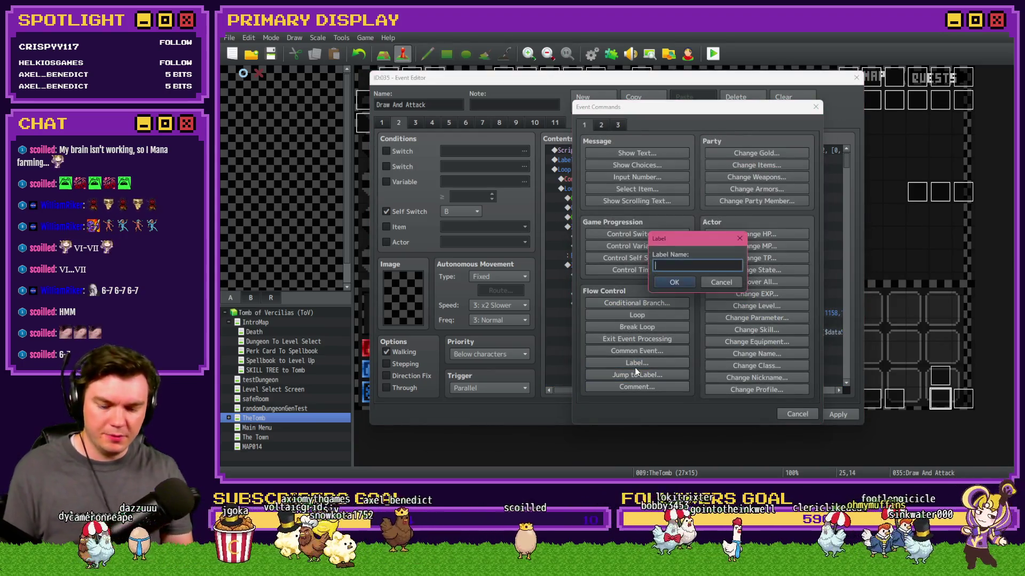
type("uceDraw")
key("Return")
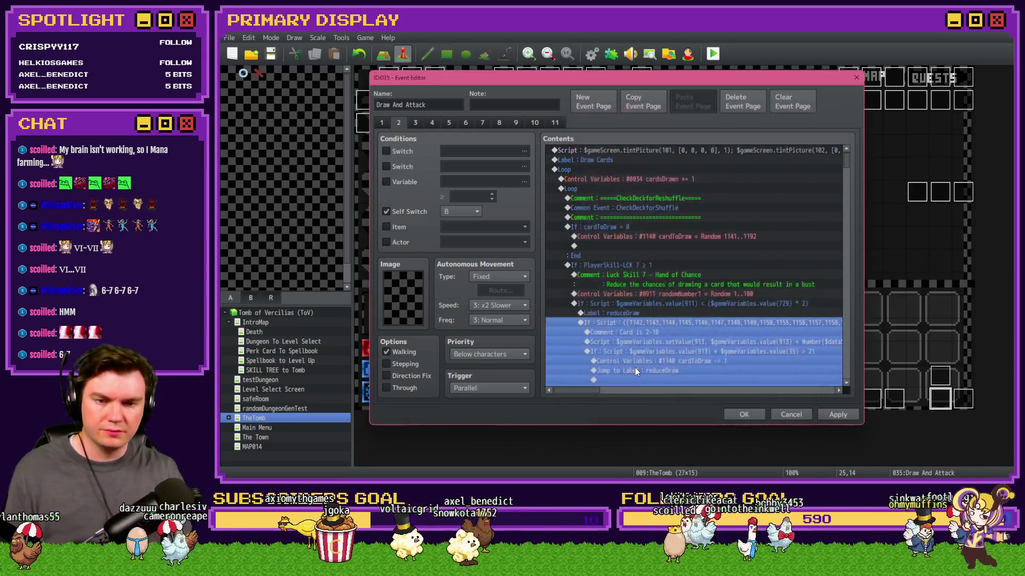
scroll(657, 320, "down", 3)
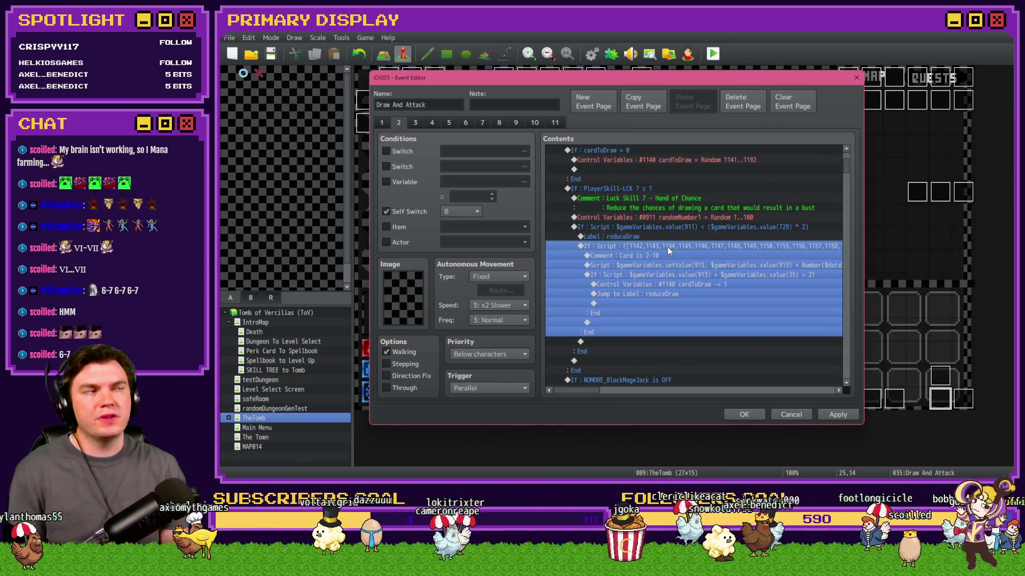
scroll(668, 248, "up", 2)
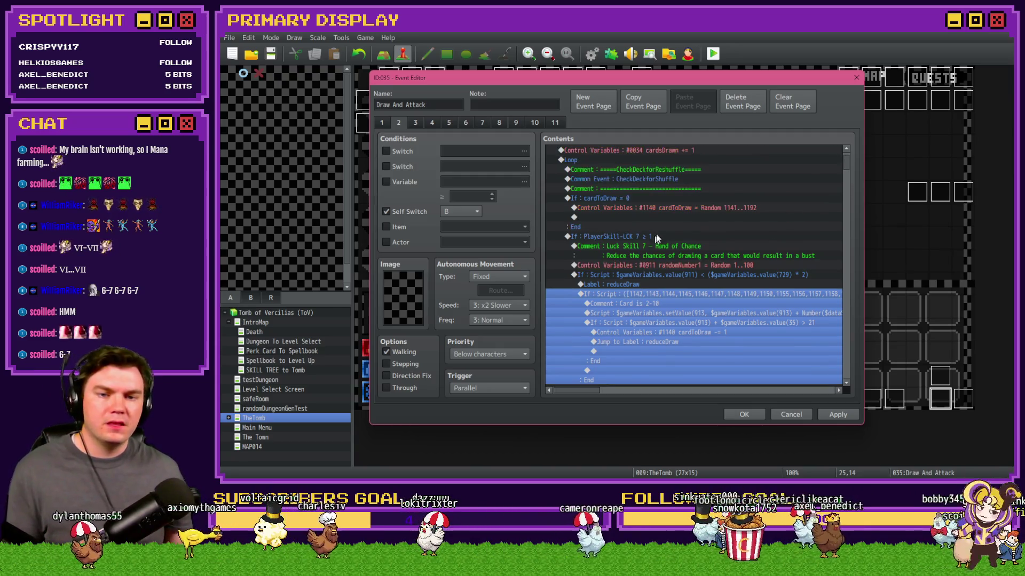
left_click(705, 210)
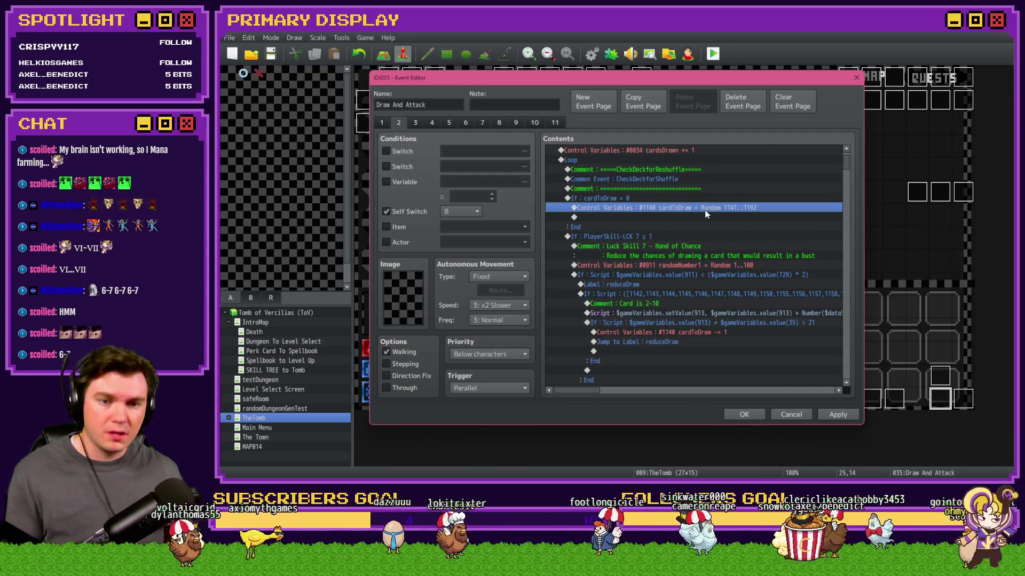
left_click(661, 237)
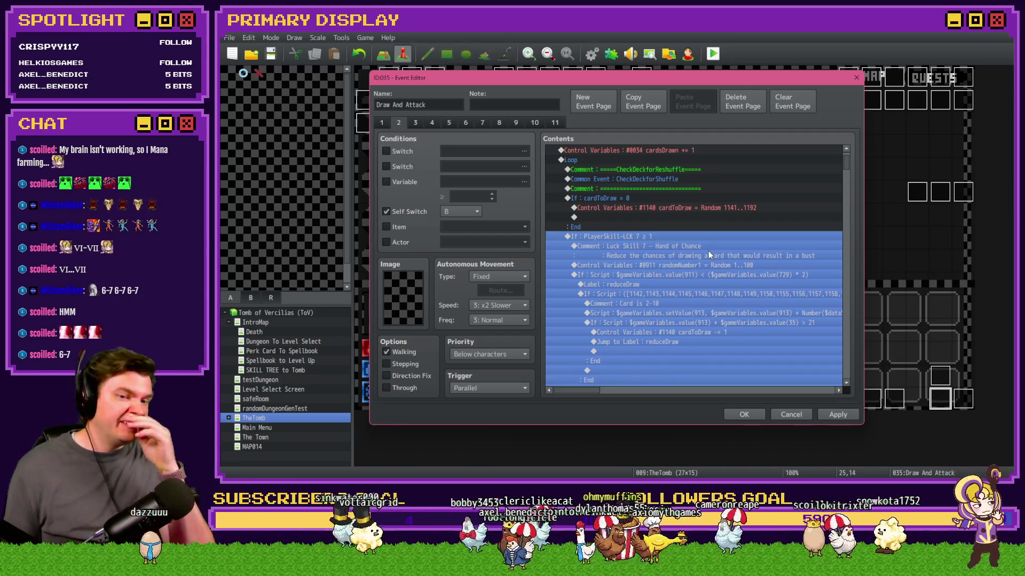
left_click(705, 248)
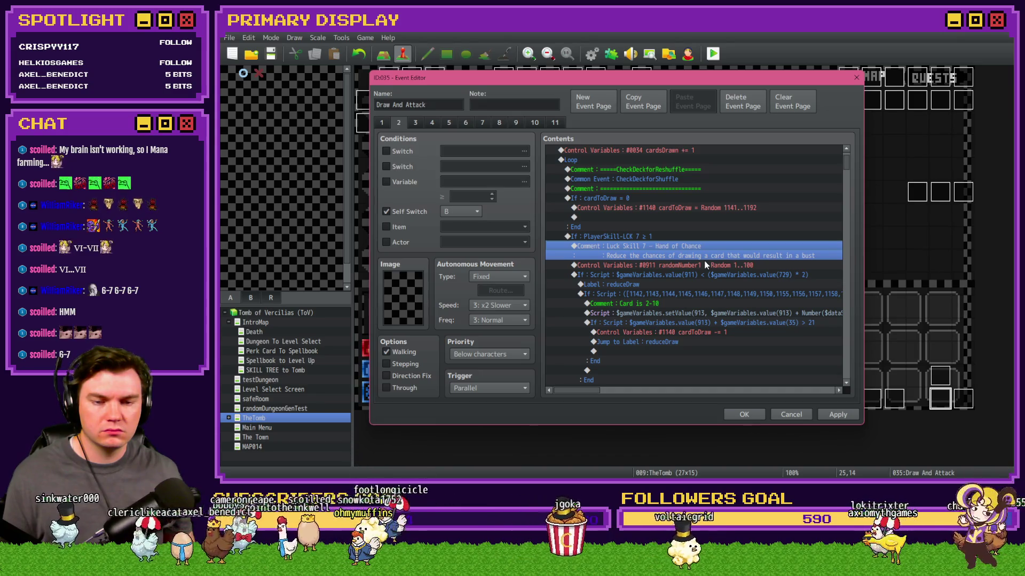
scroll(704, 265, "down", 2)
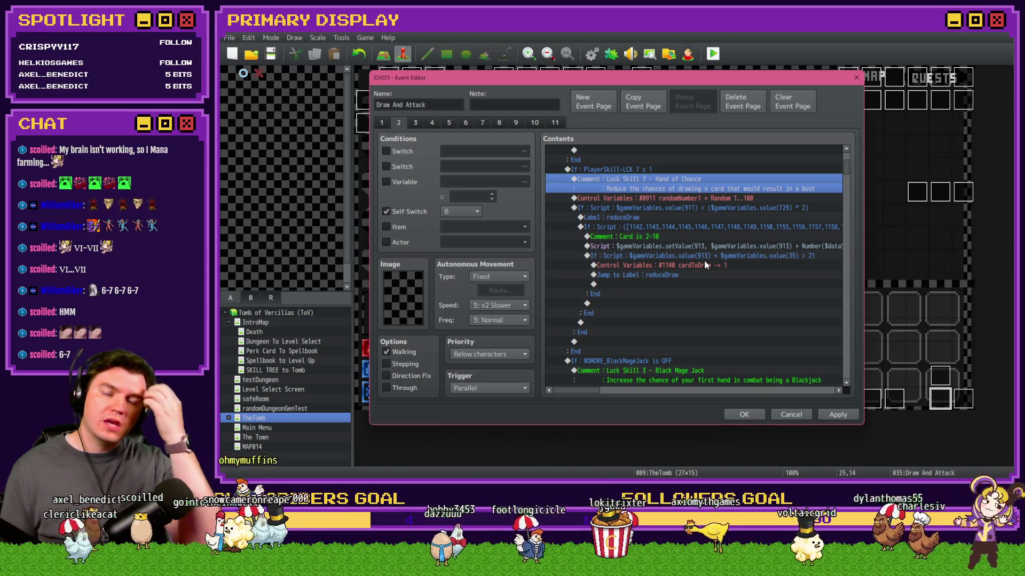
left_click(706, 258)
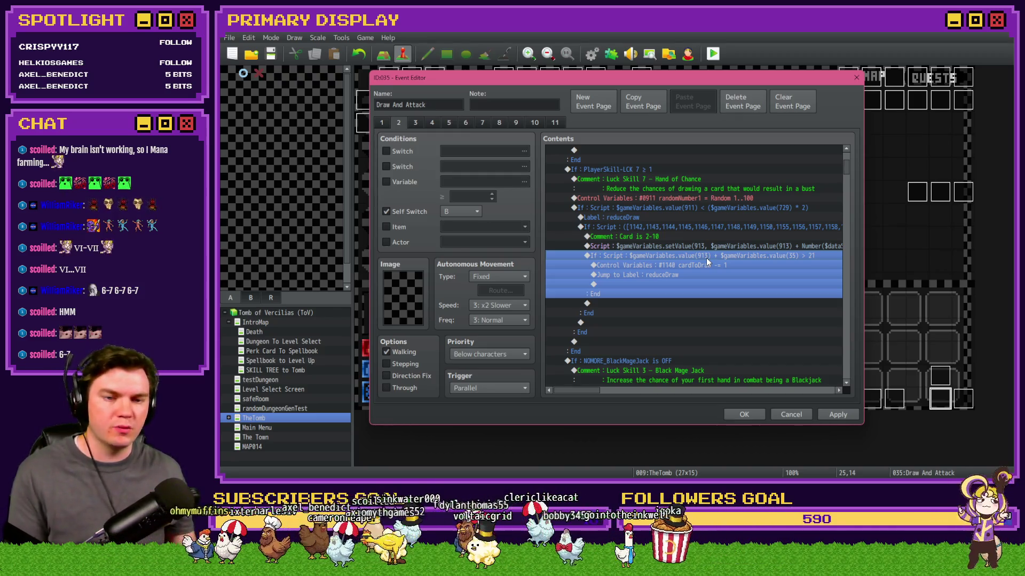
left_click(717, 267)
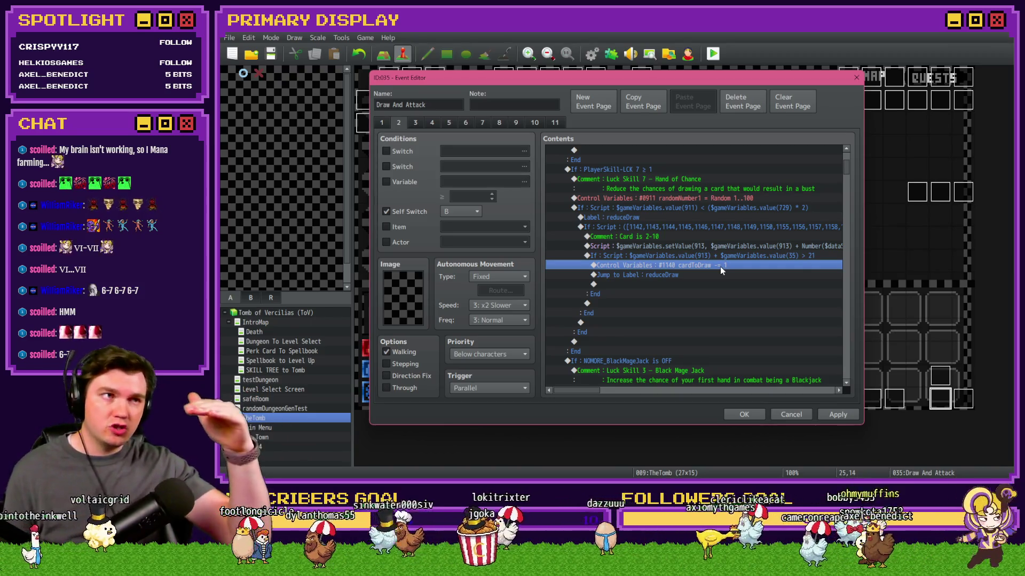
left_click(690, 273)
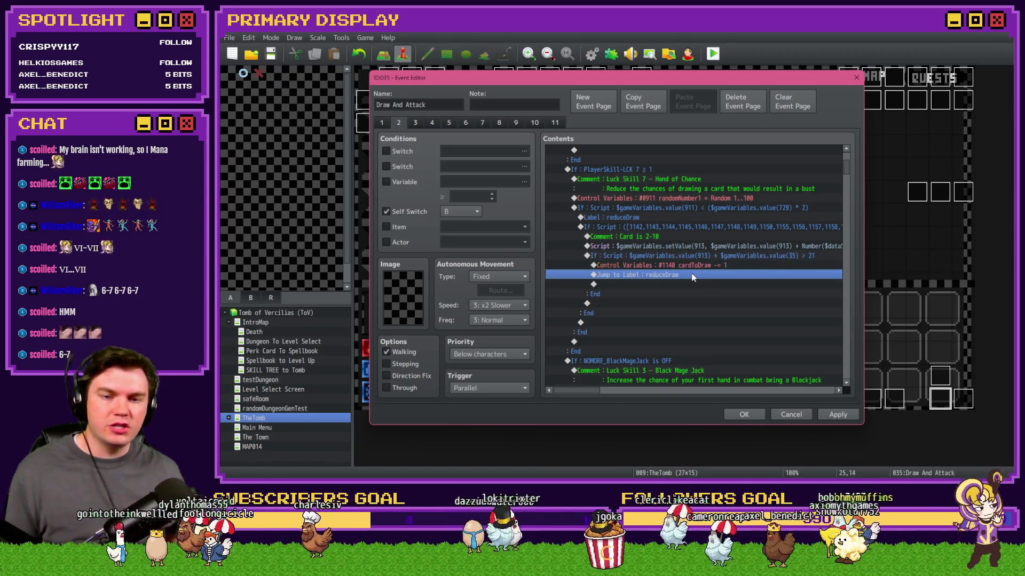
left_click(658, 216)
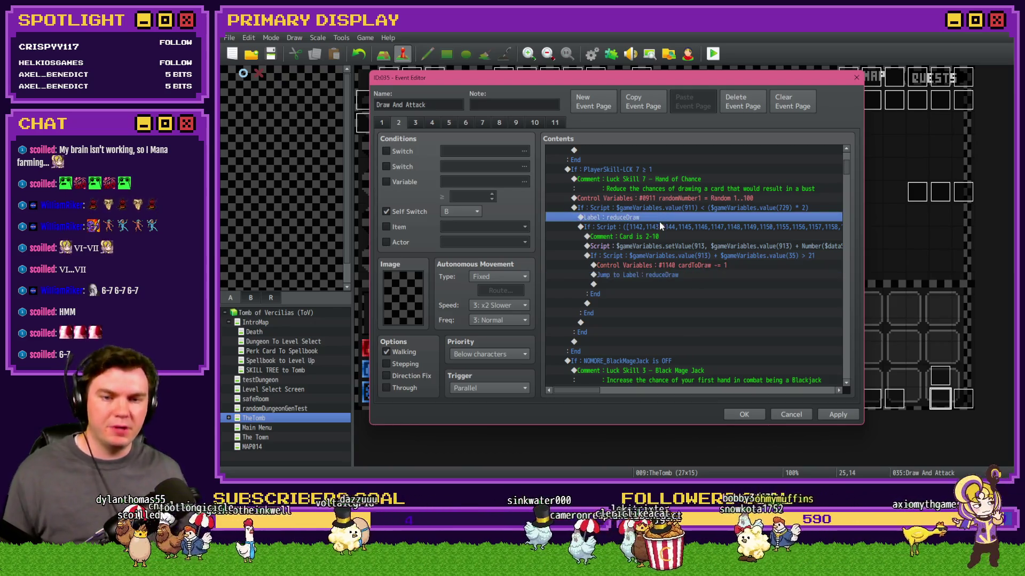
left_click(659, 227)
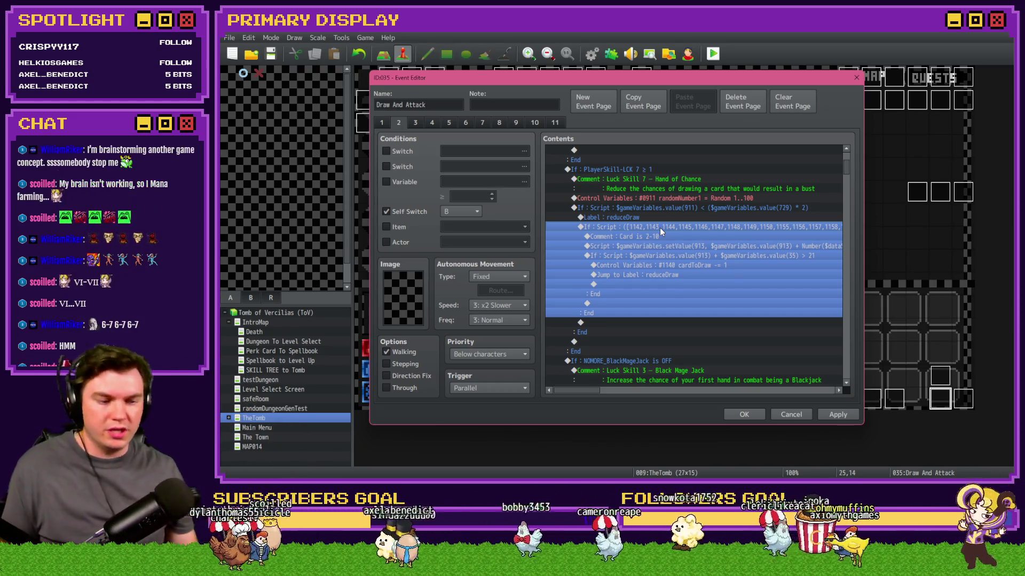
left_click(662, 236)
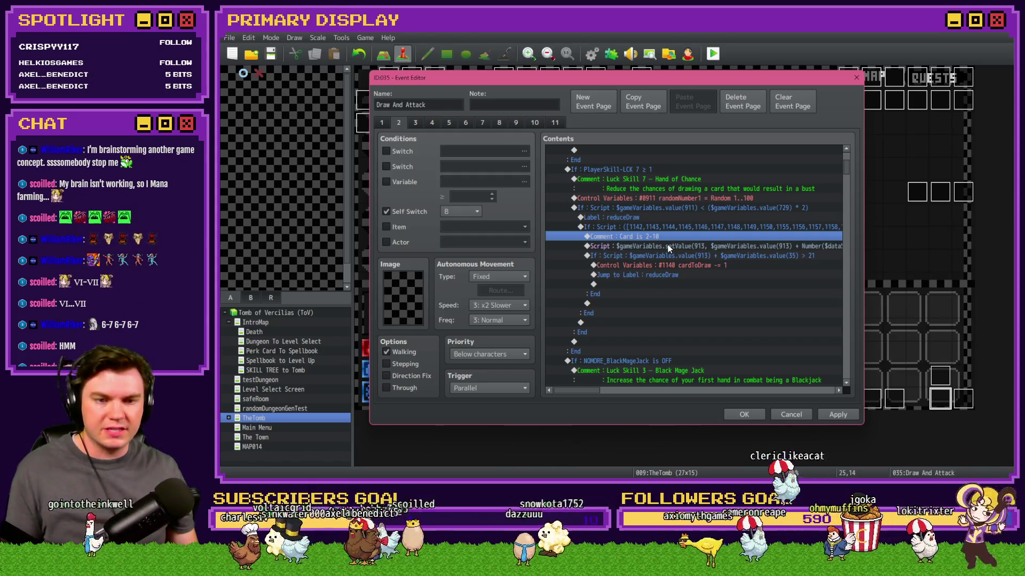
left_click(669, 246)
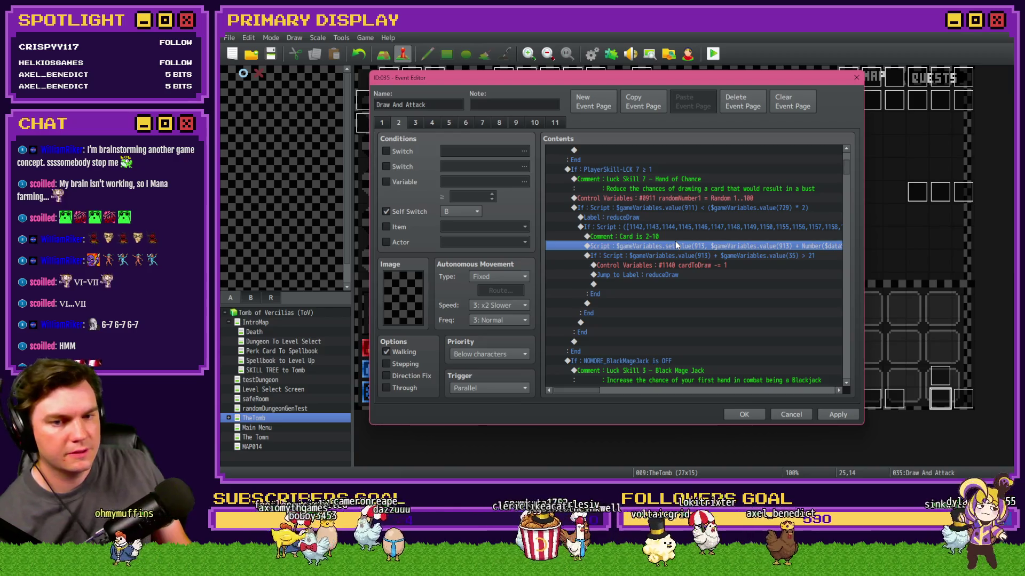
left_click(677, 239)
left_click(679, 247)
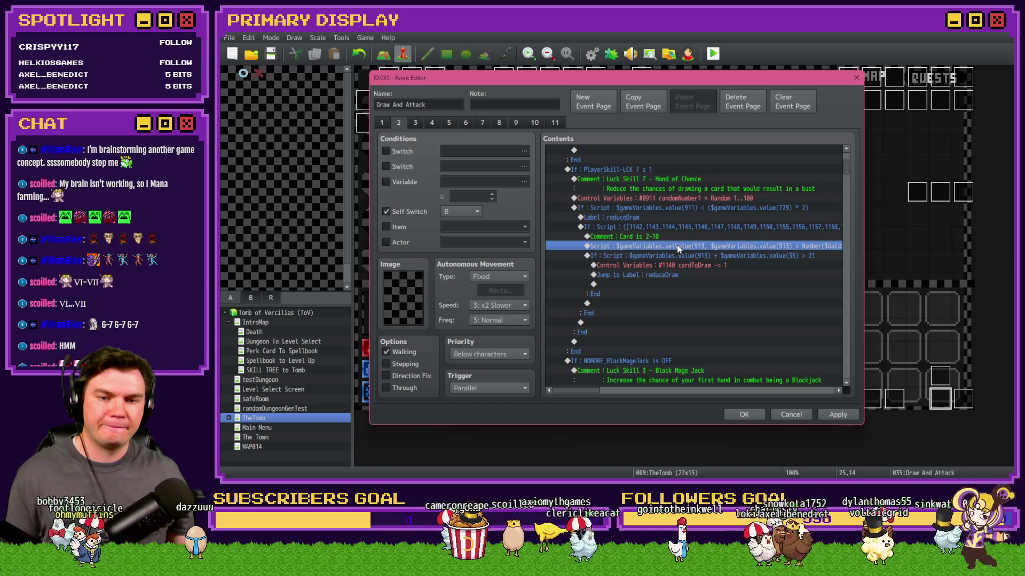
Add a setValue line to the card script that derives the card number from variable 1140's name.
double_click(678, 249)
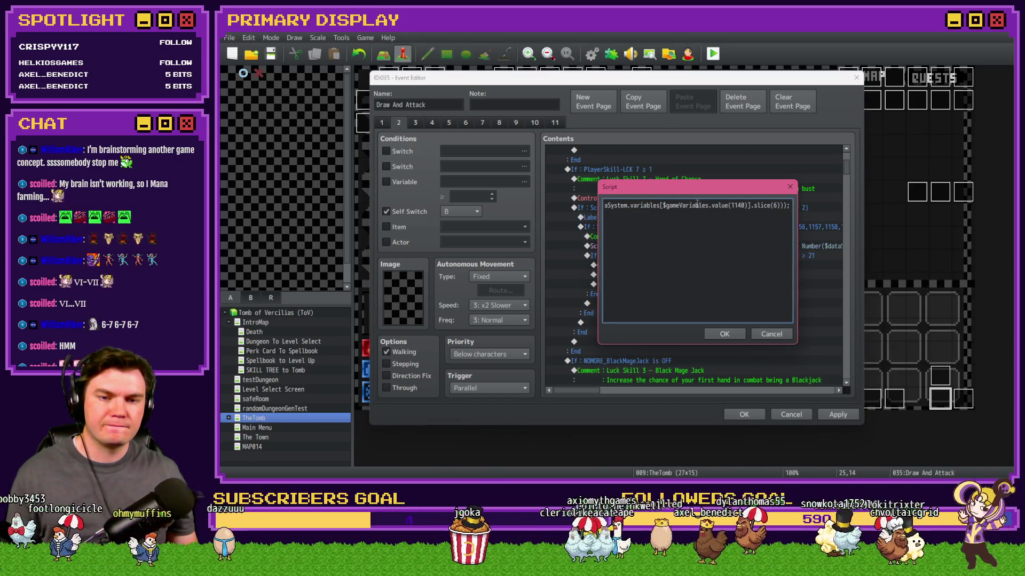
key("Home")
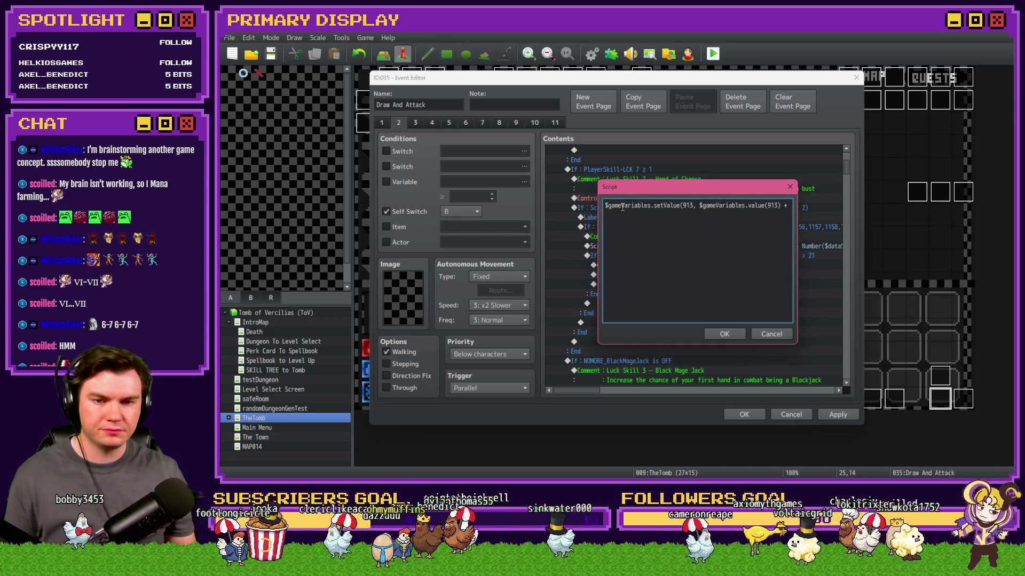
key("Return")
key("Up")
type("$gameVariables.setValue(913")
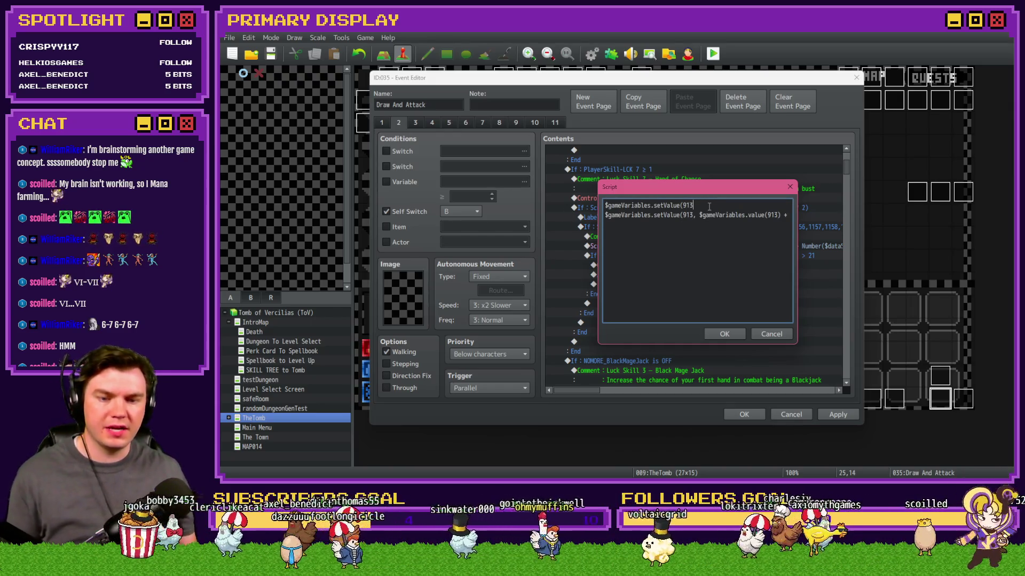
type(", 0")
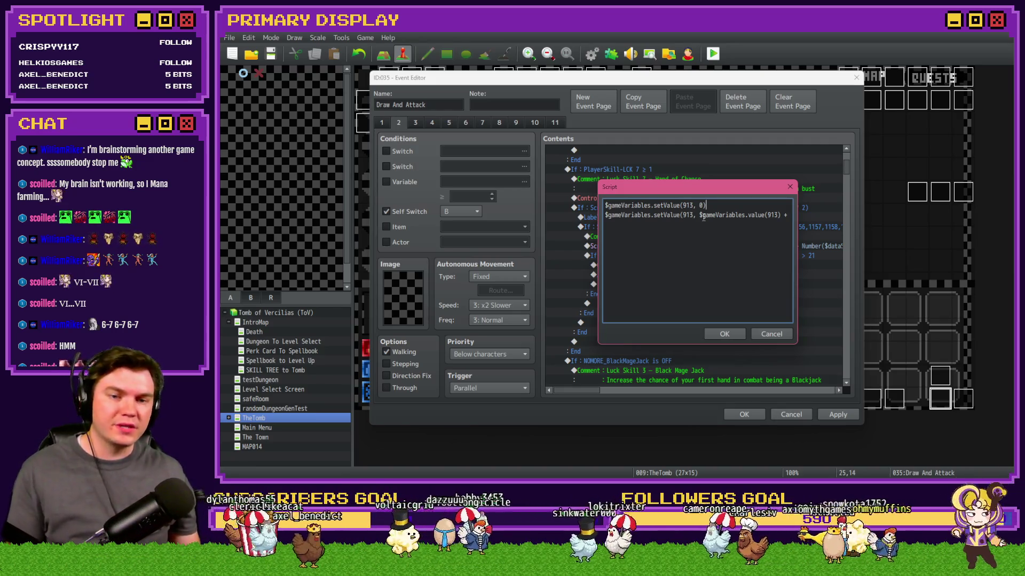
type("Number($dataSystem.variables[$gameVariables.value(1140)].sli")
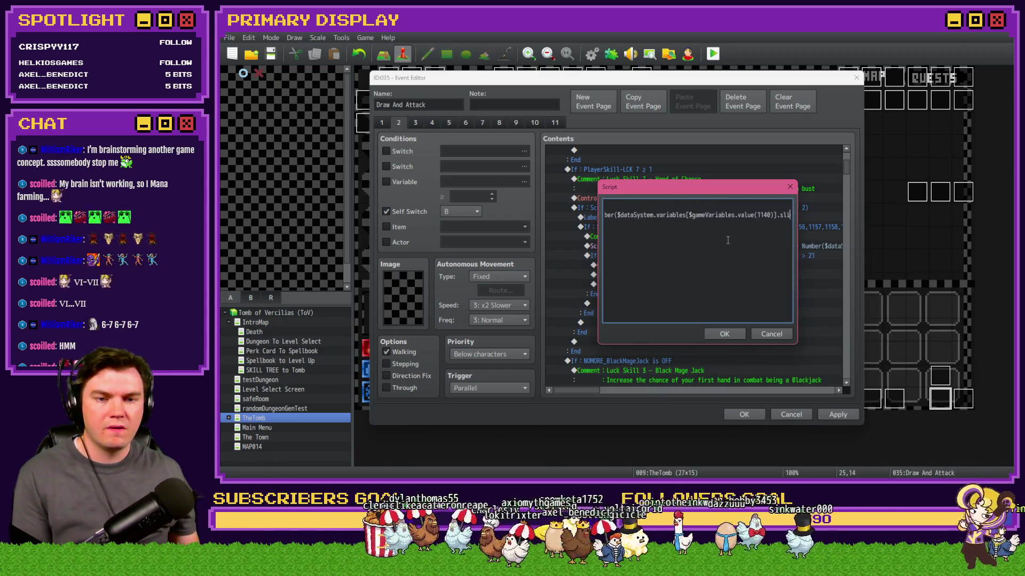
left_click(724, 334)
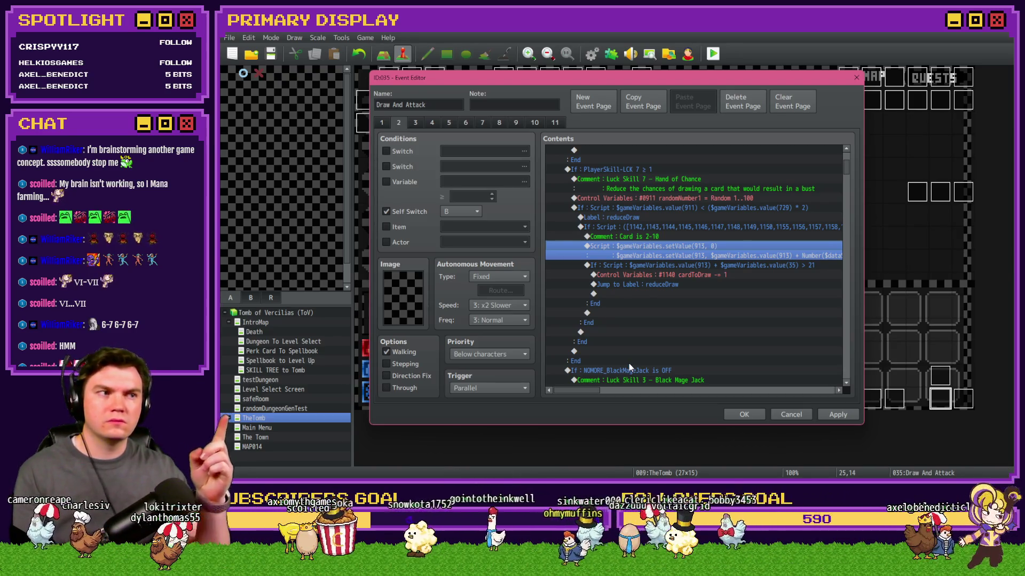
Delete '$gameVariables.value(913) + ' so variable 913 is set directly, then apply.
double_click(718, 247)
left_click(610, 206)
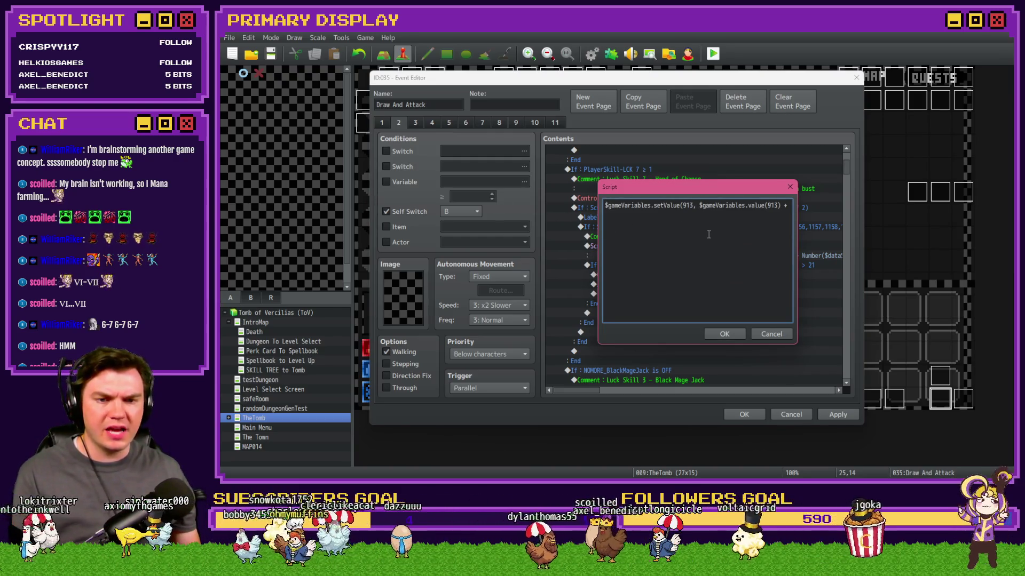
key("Delete")
key("Delete")
key("Delete")
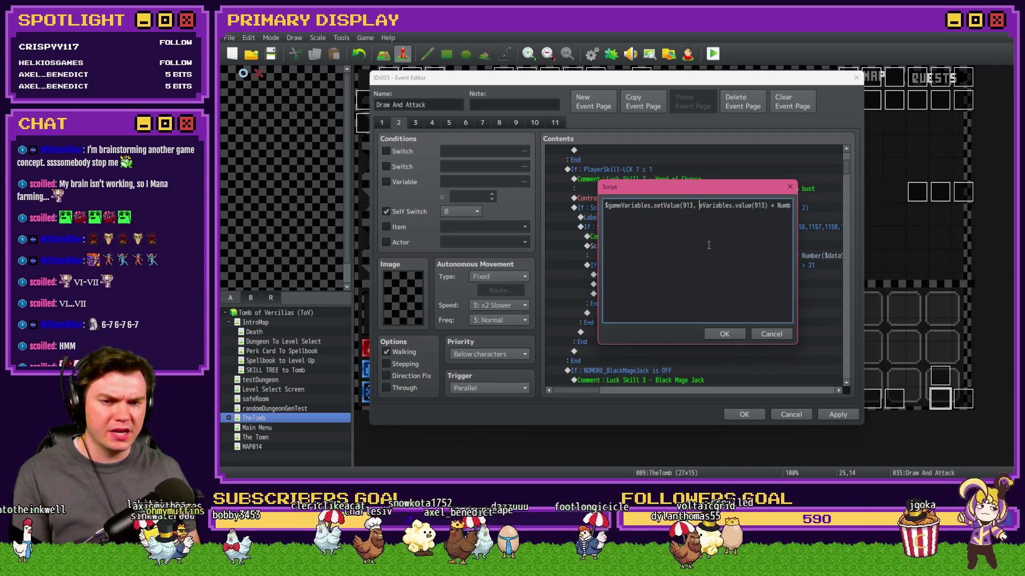
key("Delete")
key("Delete")
key("Delete")
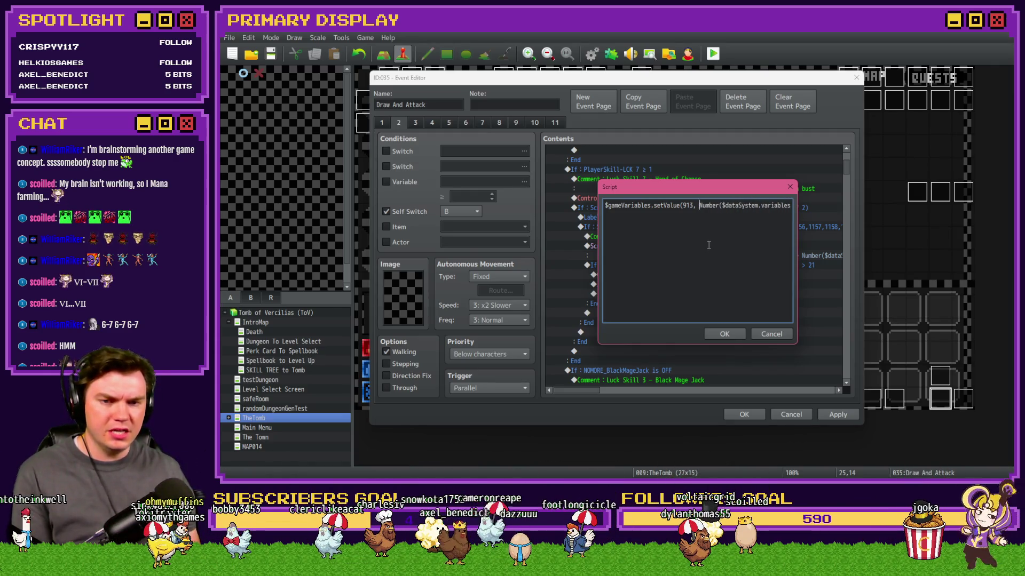
key("Right")
key("Right")
key("Right")
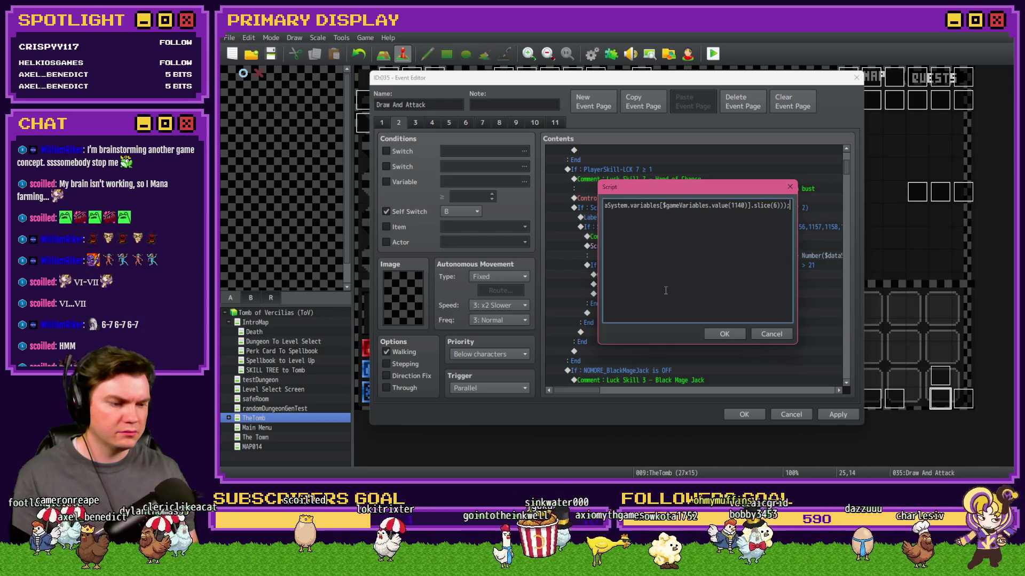
left_click(719, 334)
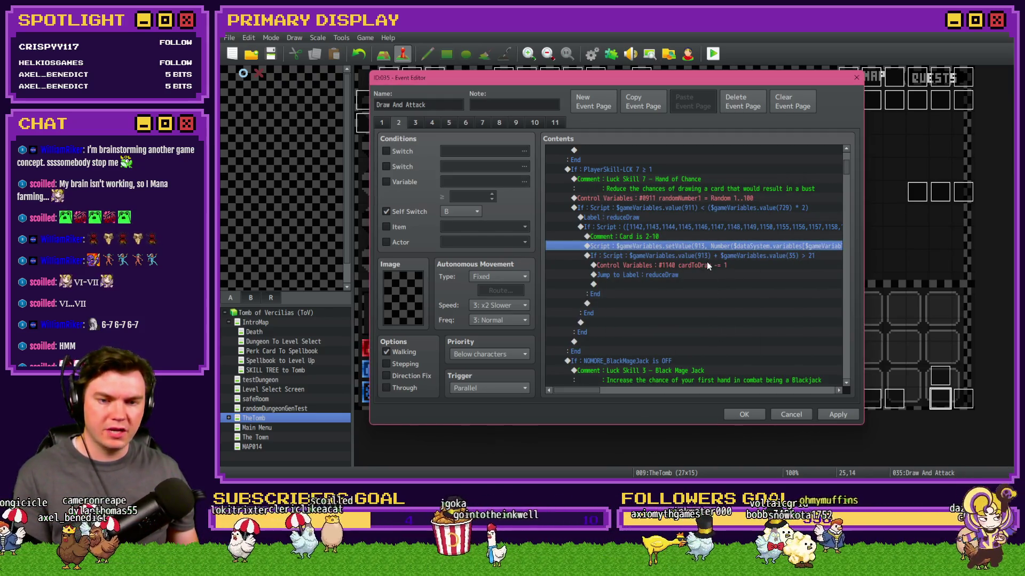
left_click(840, 415)
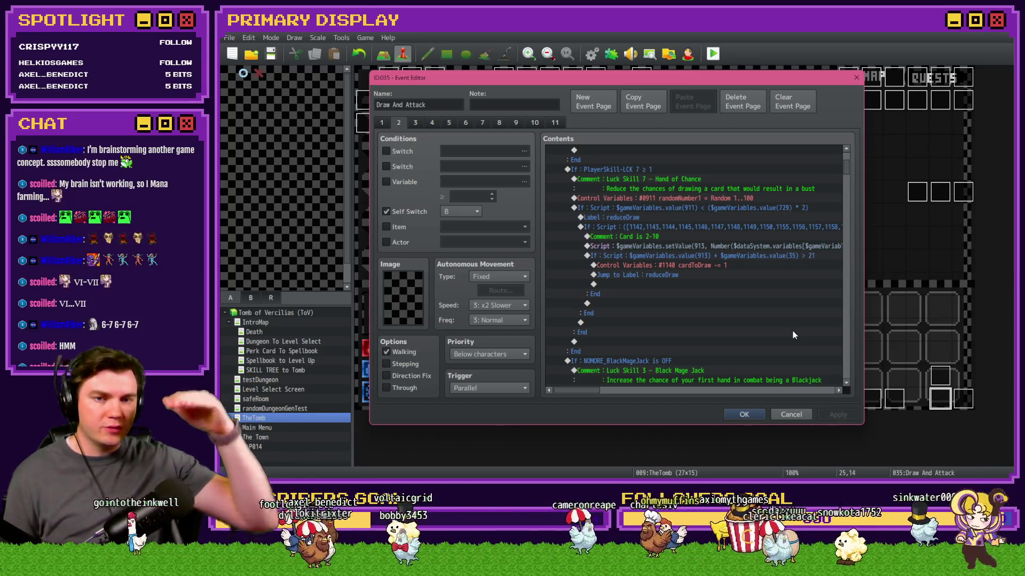
Copy the card-check If : Script block and paste a duplicate directly below it.
left_click(674, 227)
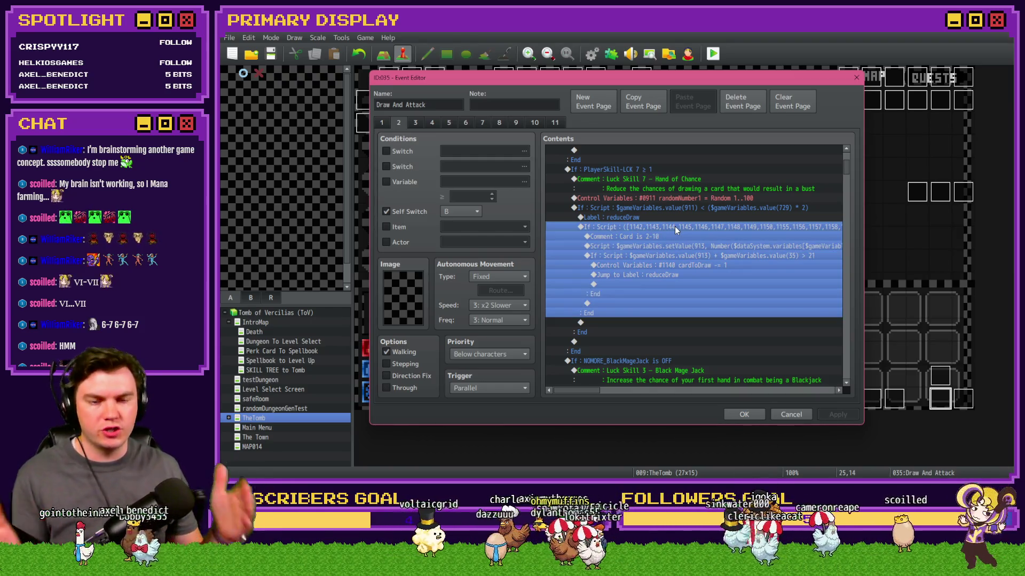
left_click(674, 246)
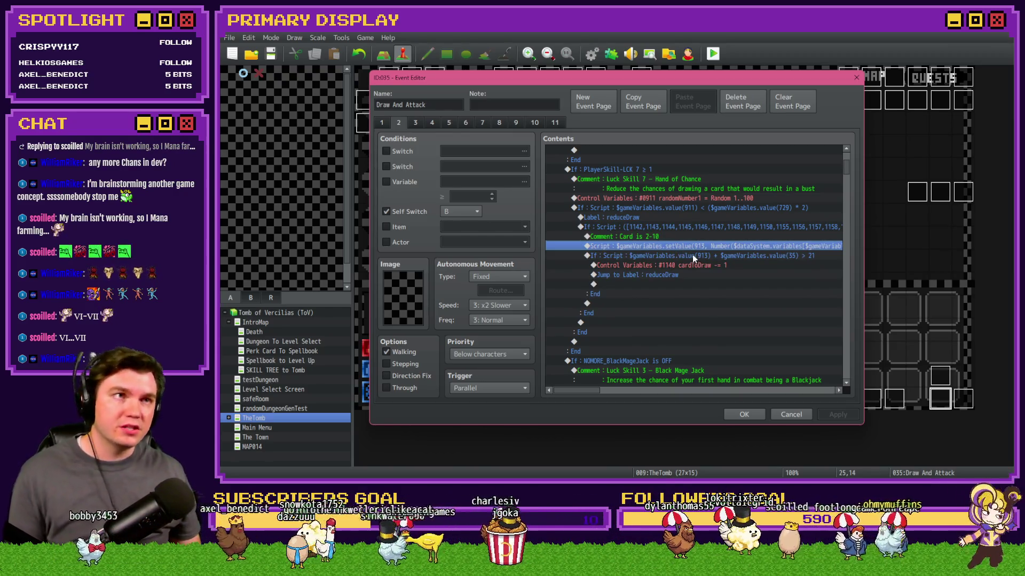
left_click(693, 256)
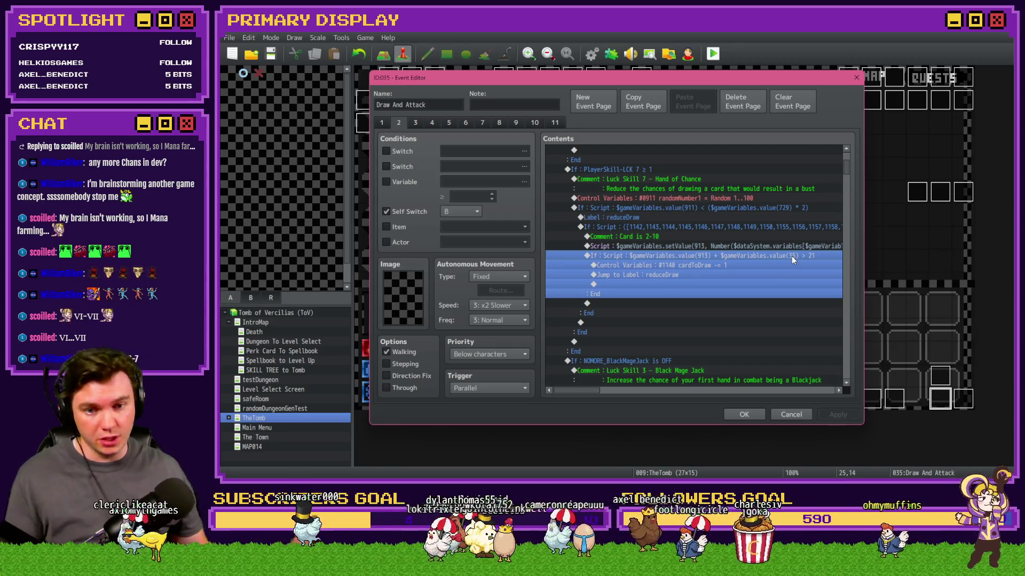
left_click(779, 267)
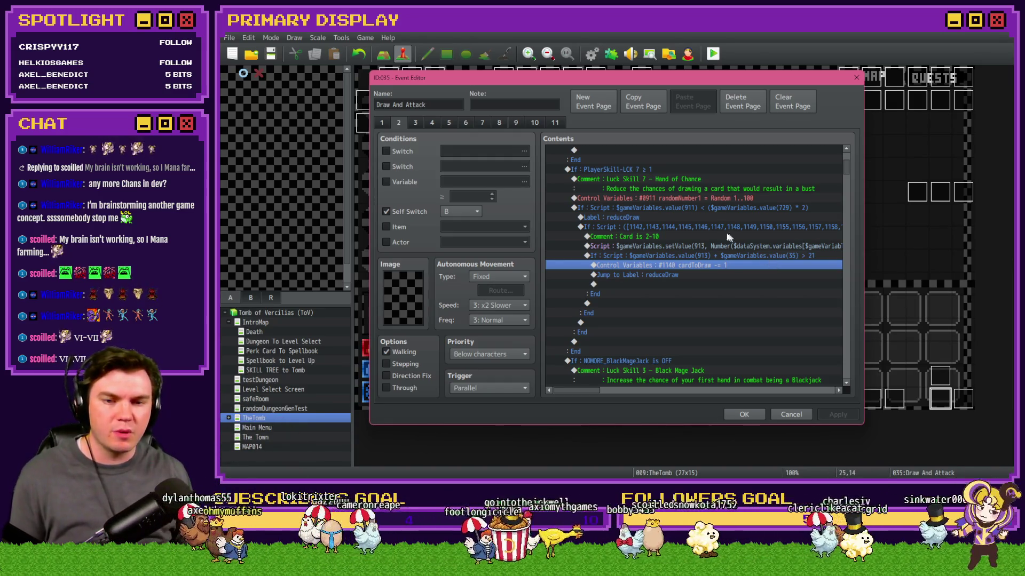
left_click(698, 227)
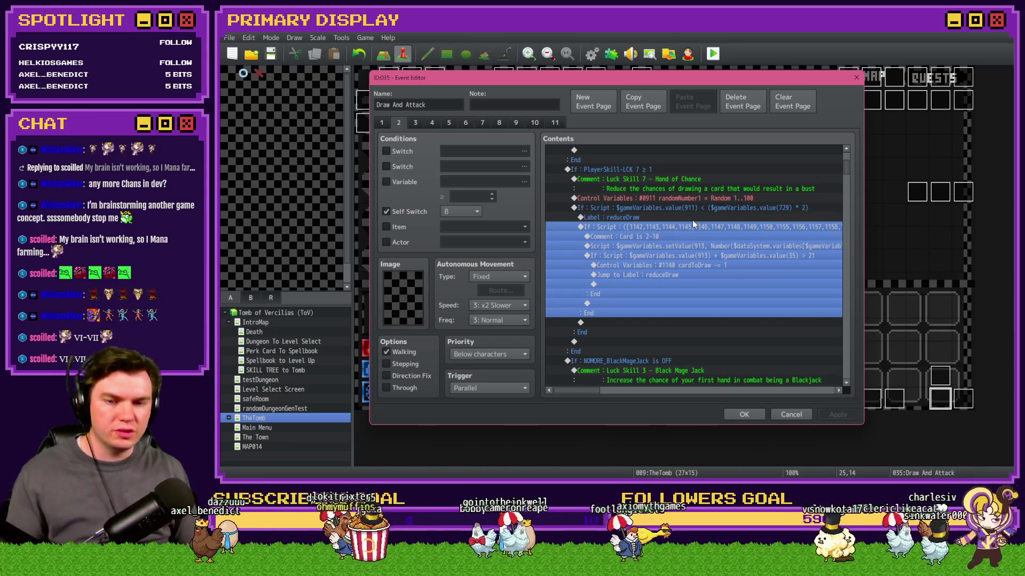
key("ctrl+c")
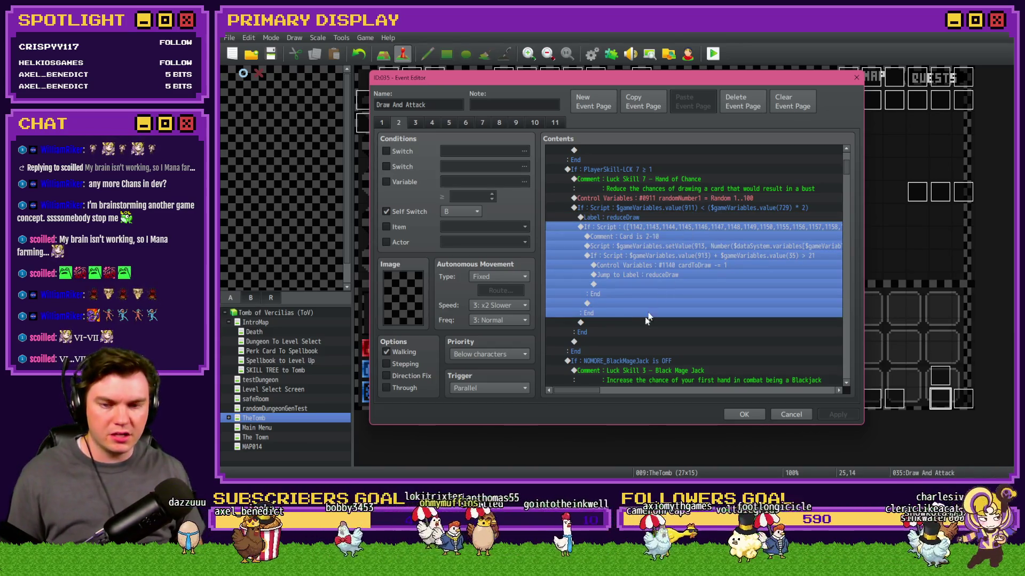
left_click(636, 322)
key("ctrl+v")
left_click(657, 288)
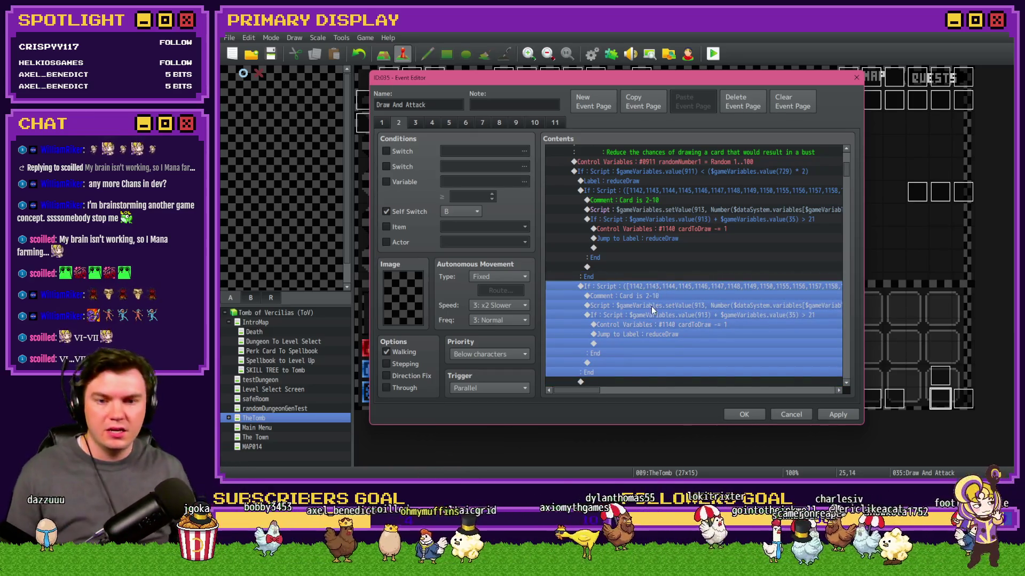
Change the duplicate's comment from 'Card is 2-10' to 'Card is J-K' and save the event.
double_click(656, 295)
left_click_drag(628, 246, 646, 236)
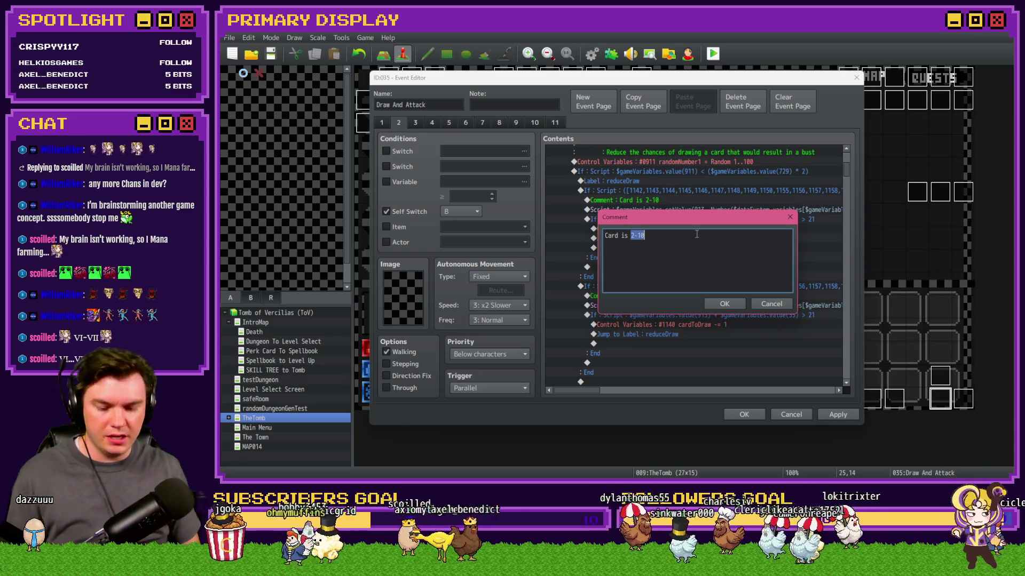
type("J-K")
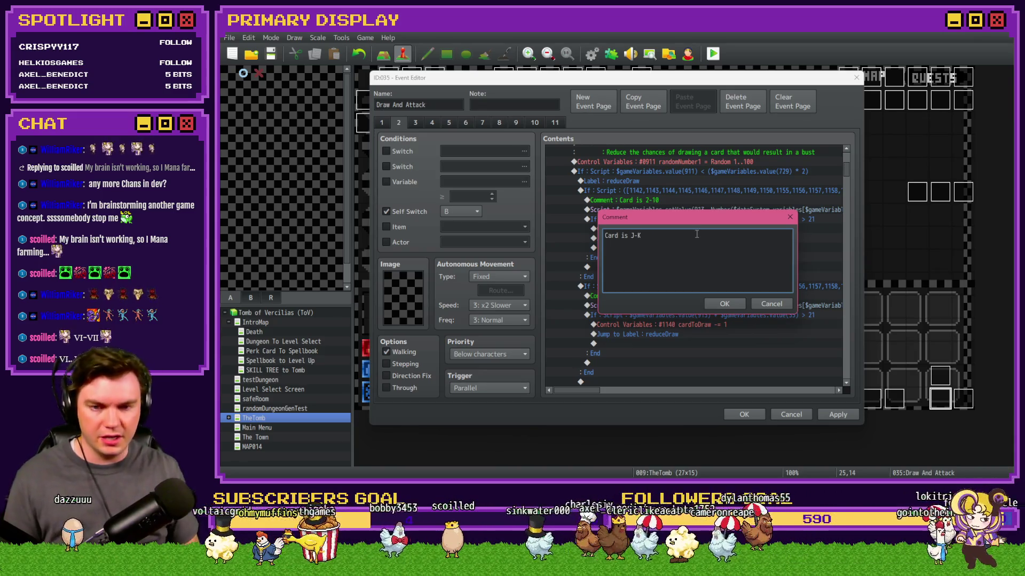
left_click(722, 306)
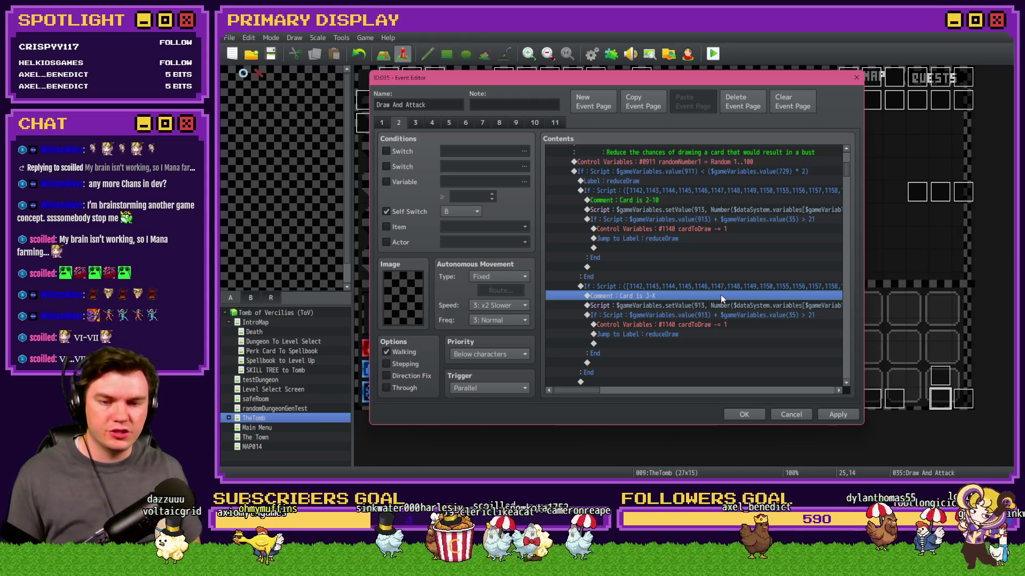
left_click(838, 414)
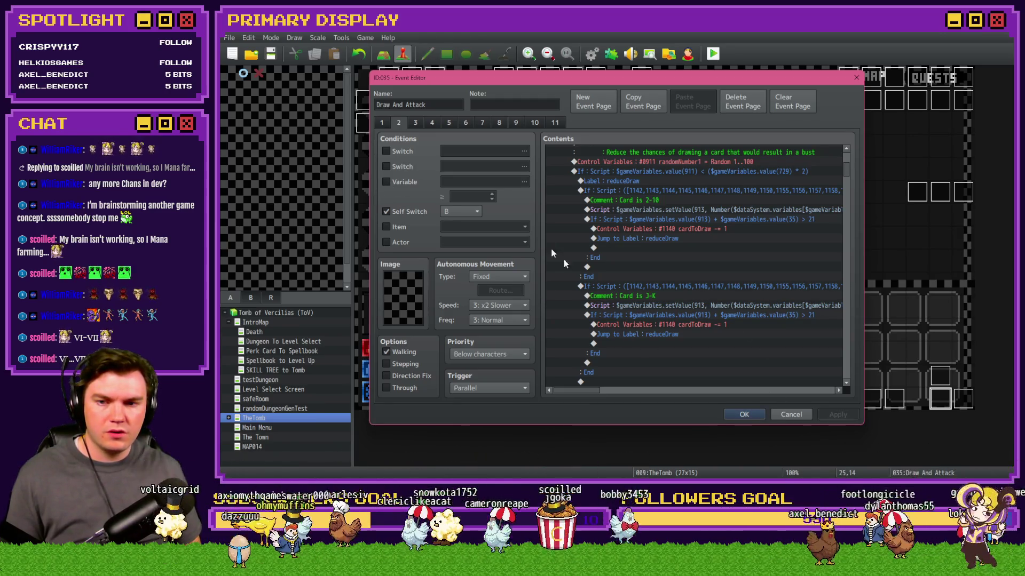
left_click(743, 414)
Reopen Draw And Attack and browse the card variables card1-1 through card1-11 without choosing one.
double_click(939, 398)
scroll(645, 226, "down", 10)
scroll(715, 301, "down", 1)
left_click(710, 295)
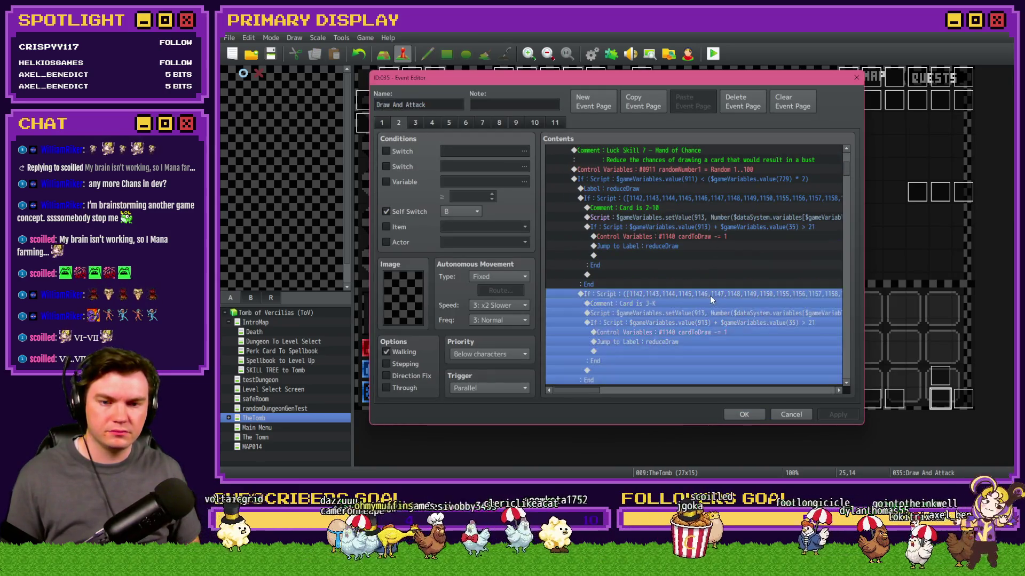
left_click(387, 182)
left_click(456, 180)
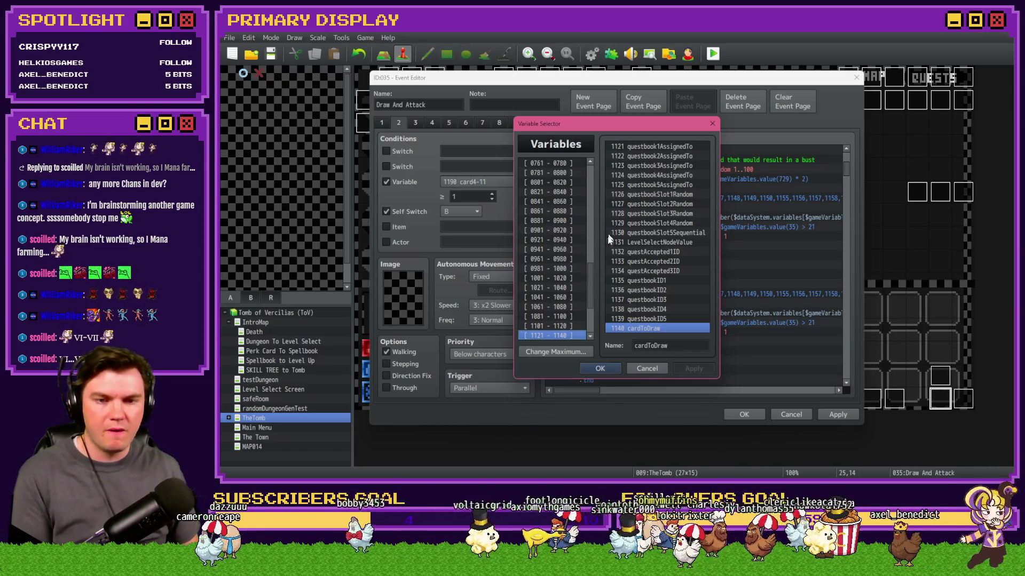
key("Down")
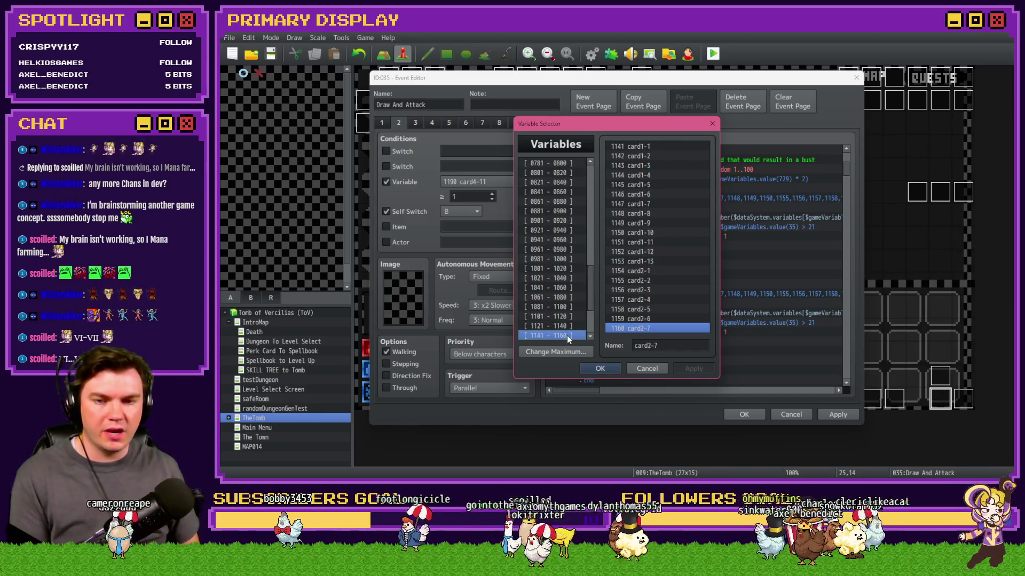
left_click(656, 150)
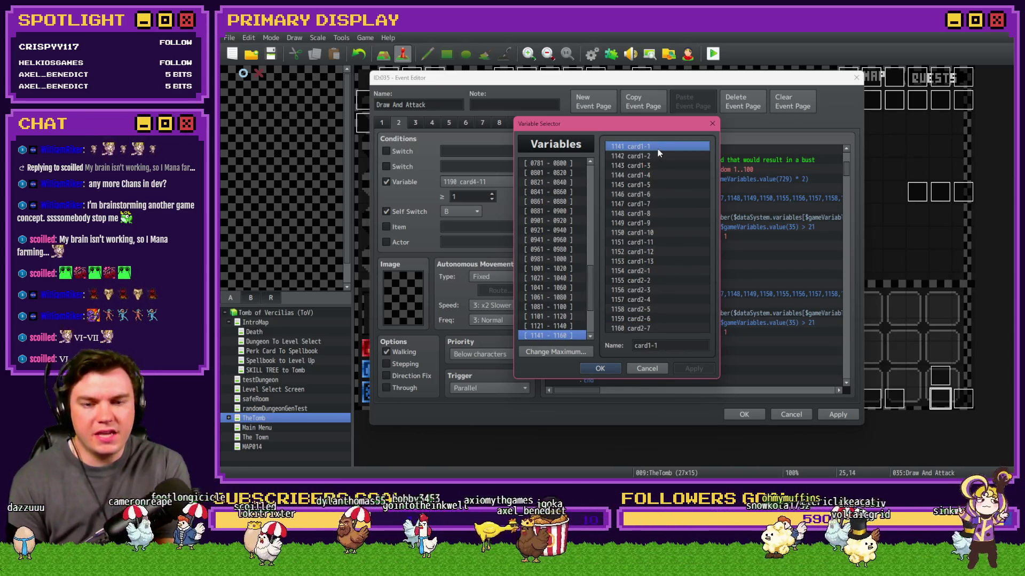
key("Down")
key("Down")
key("Down")
key("Up")
key("Up")
key("Up")
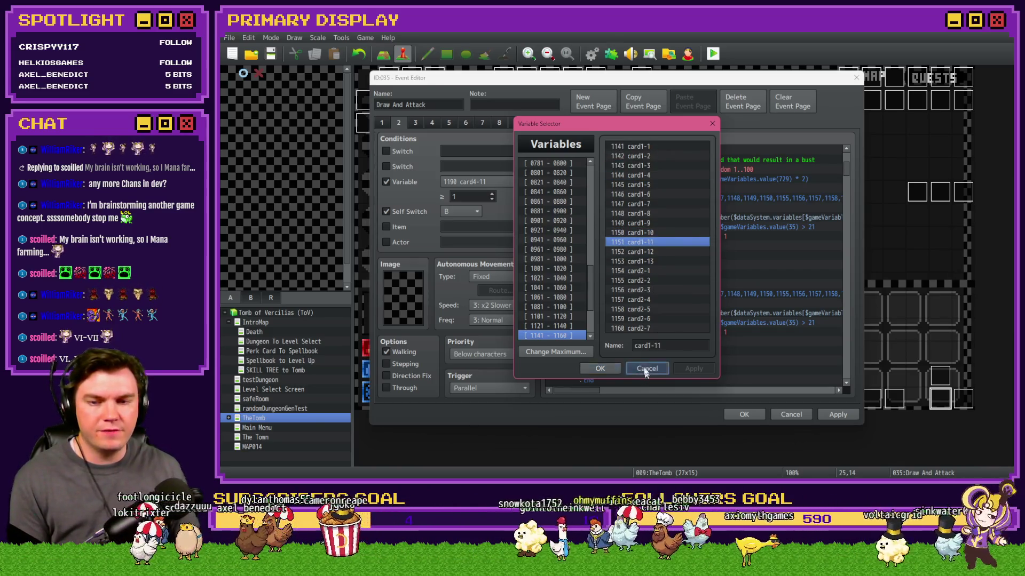
left_click(646, 371)
left_click(703, 297)
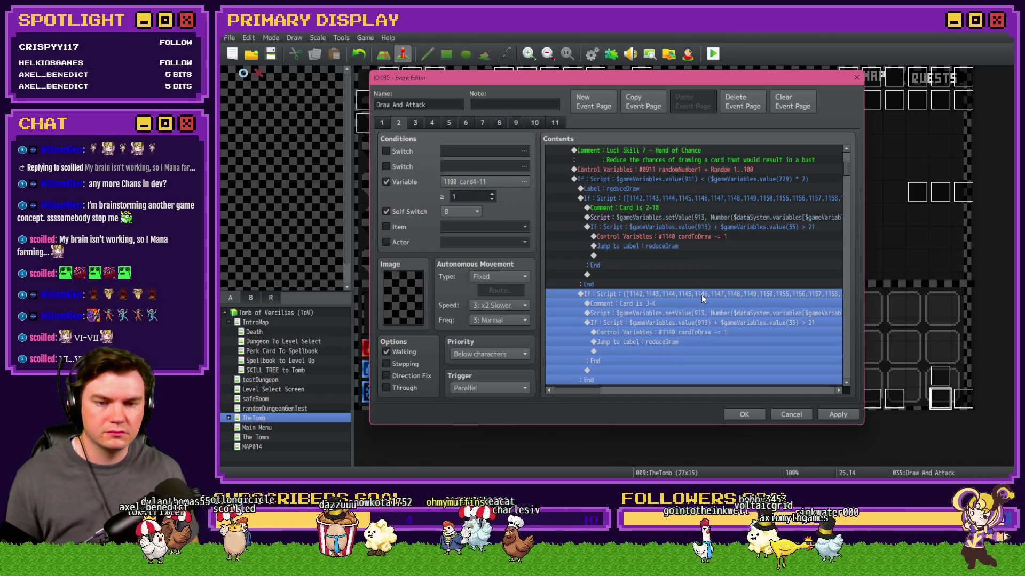
Edit the J-K branch's script condition so its card array reads [1151,1152,1153].
double_click(700, 297)
left_click(659, 311)
mouse_move(658, 311)
left_mouse_down()
mouse_move(815, 311)
mouse_move(662, 311)
left_mouse_up()
type("11511")
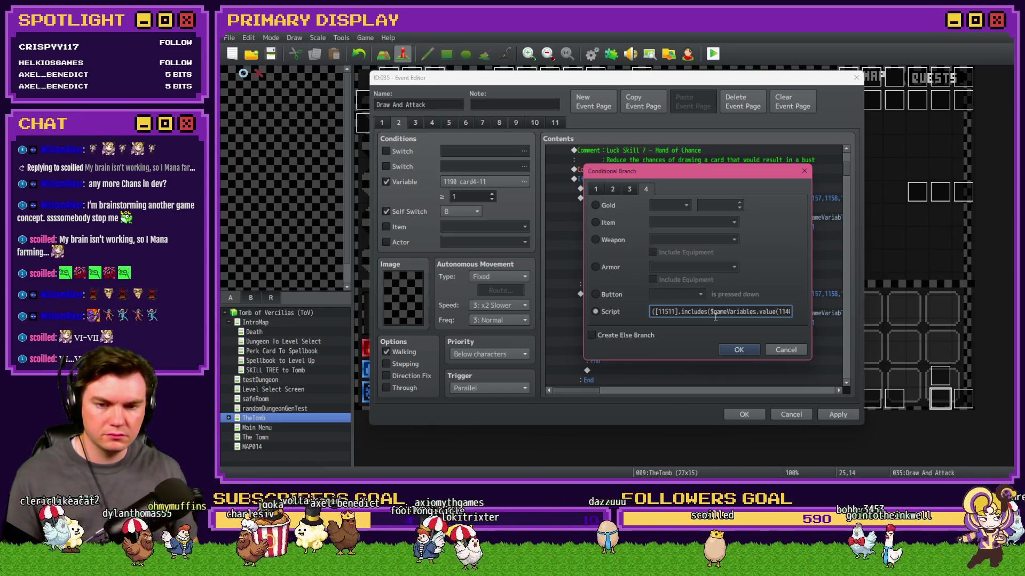
key("BackSpace")
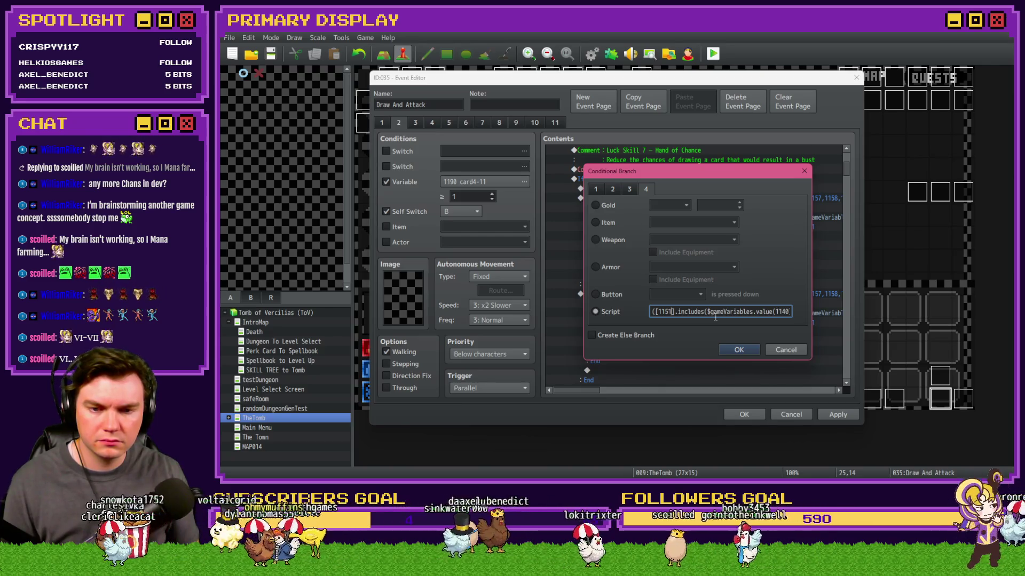
type(",1152,1153")
left_click(736, 349)
left_click_drag(591, 390, 601, 391)
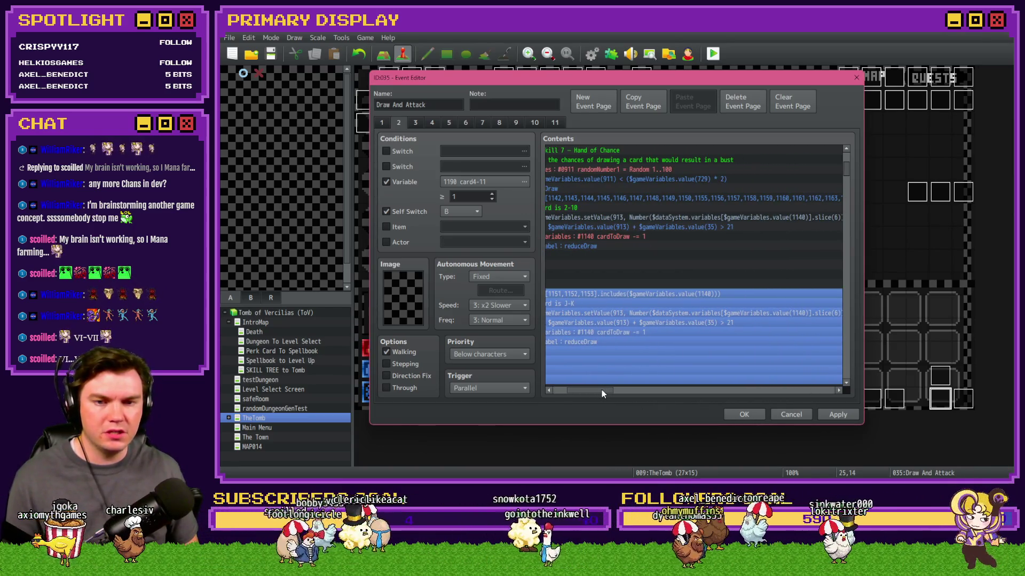
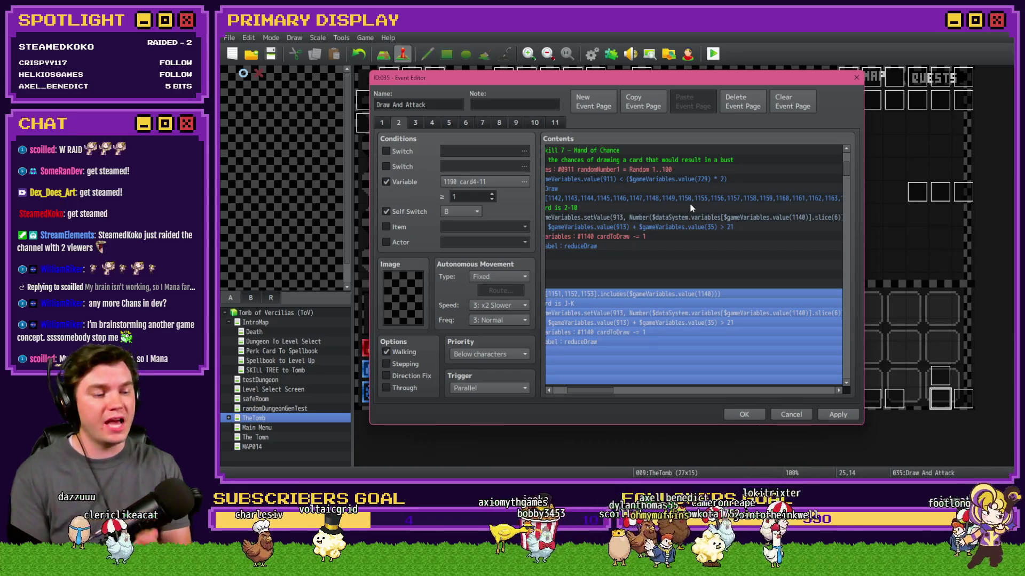
Return to the event editor and select the Card is 2-10 comment line.
key("alt+Tab")
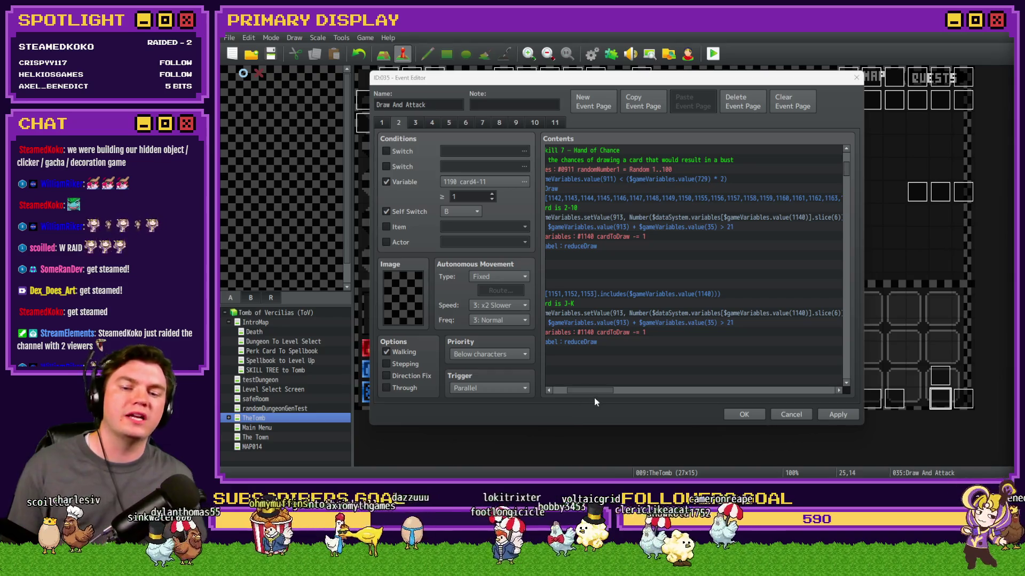
left_click(573, 376)
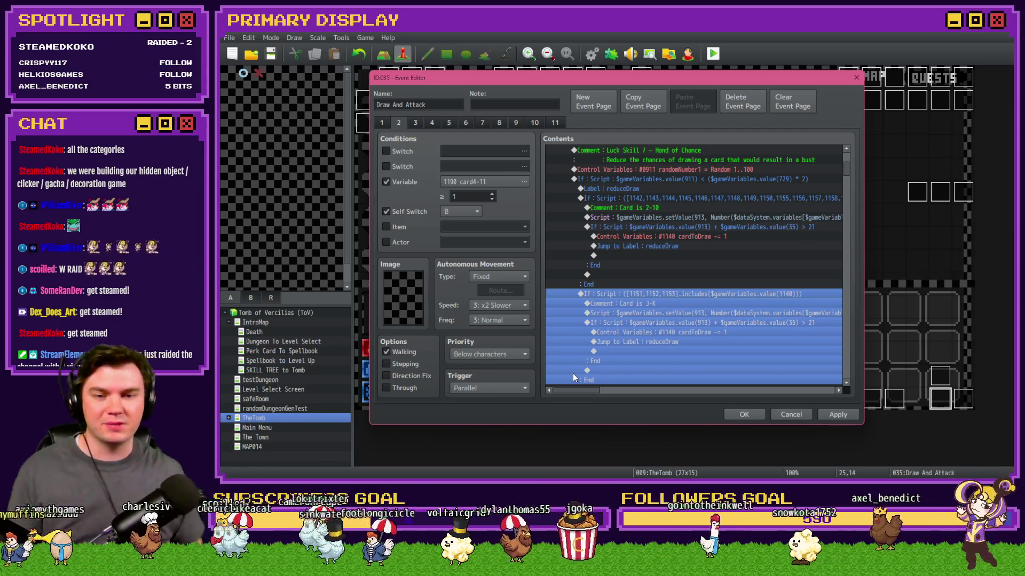
left_click(711, 228)
left_click(697, 210)
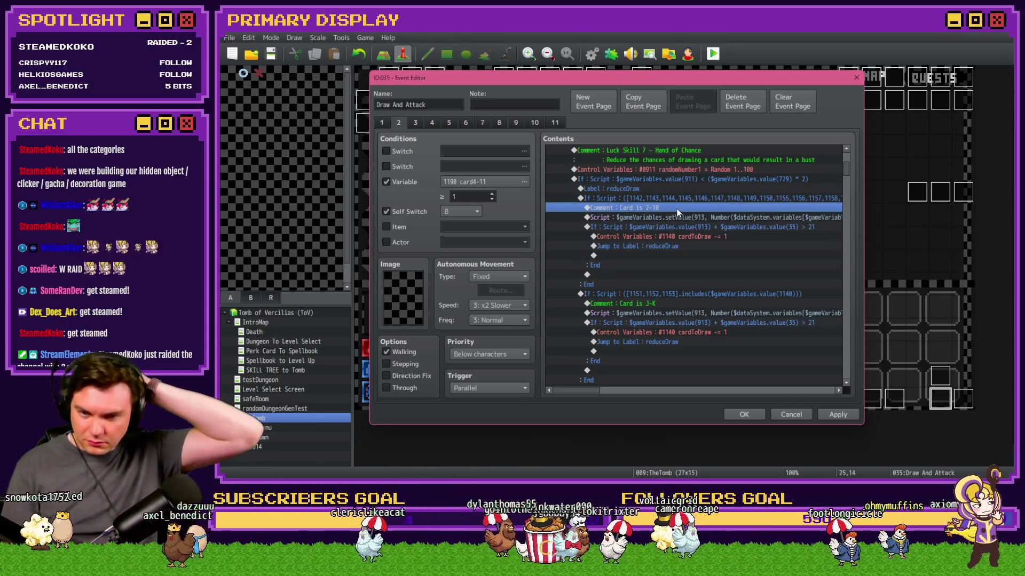
Add card variables 1164, 1165 and 1166 to the Card is J-K condition script.
left_click(681, 293)
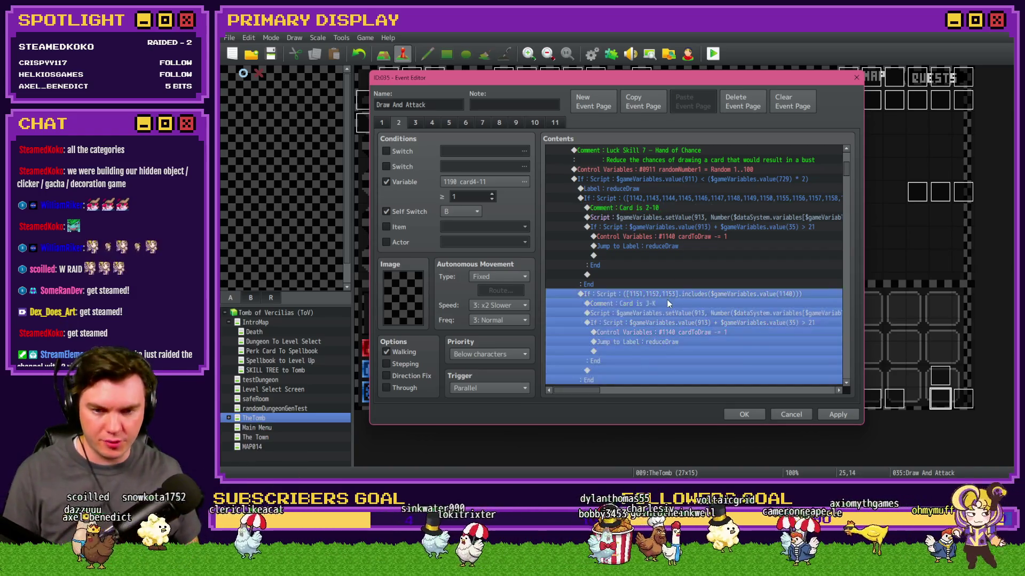
left_click(441, 184)
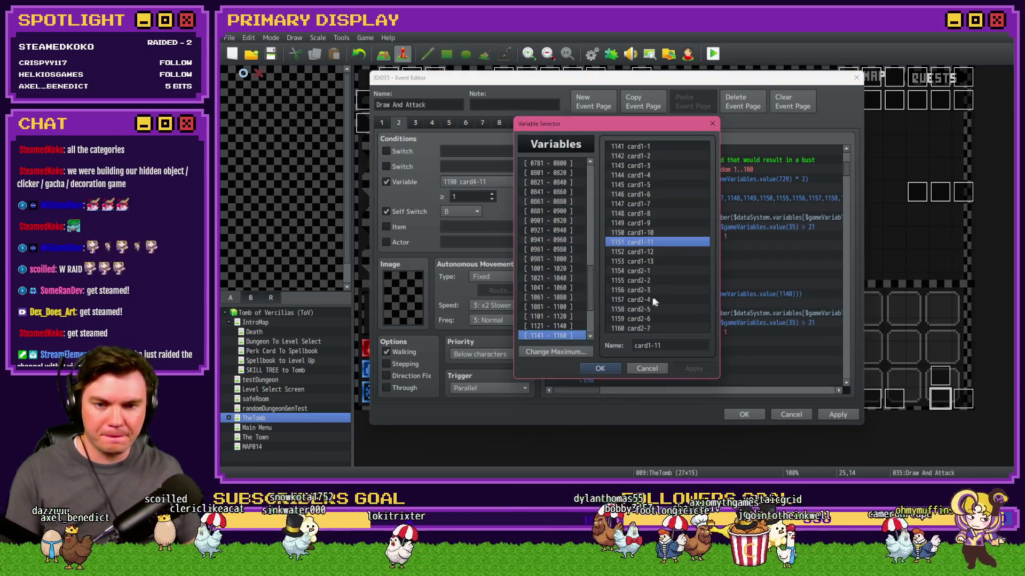
key("Down")
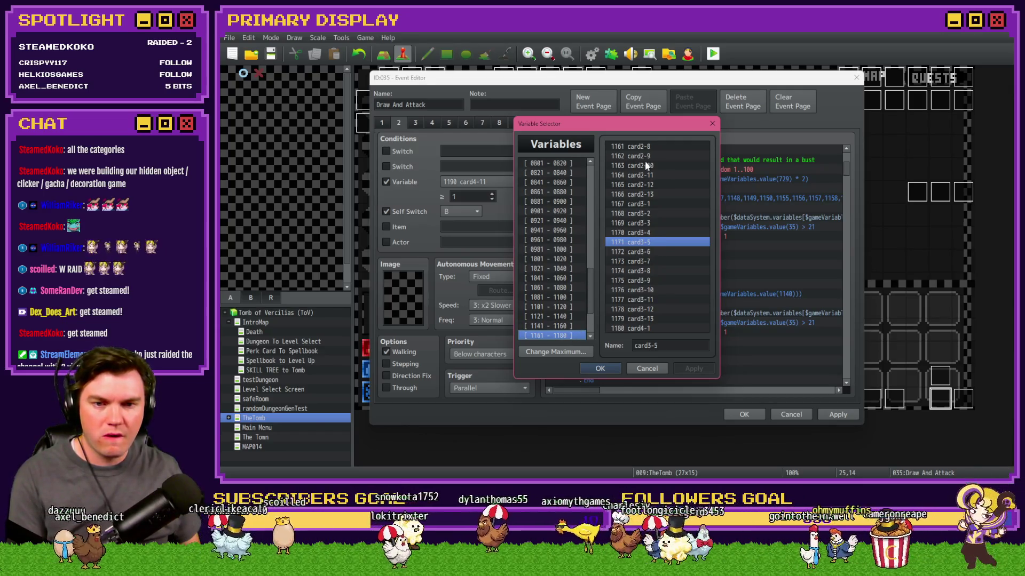
left_click(647, 176)
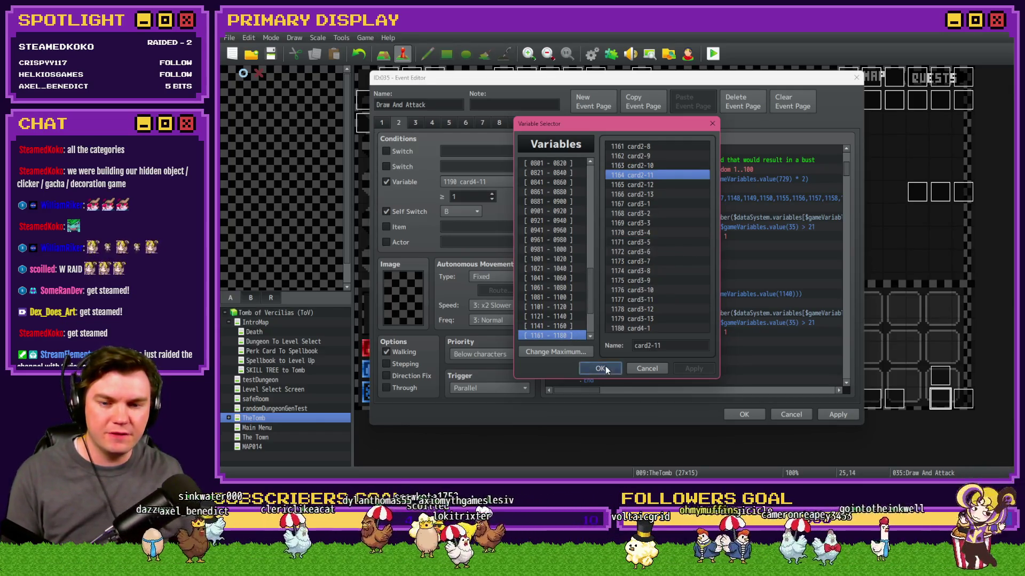
left_click(600, 368)
double_click(706, 299)
left_click(705, 311)
type(",1164,116")
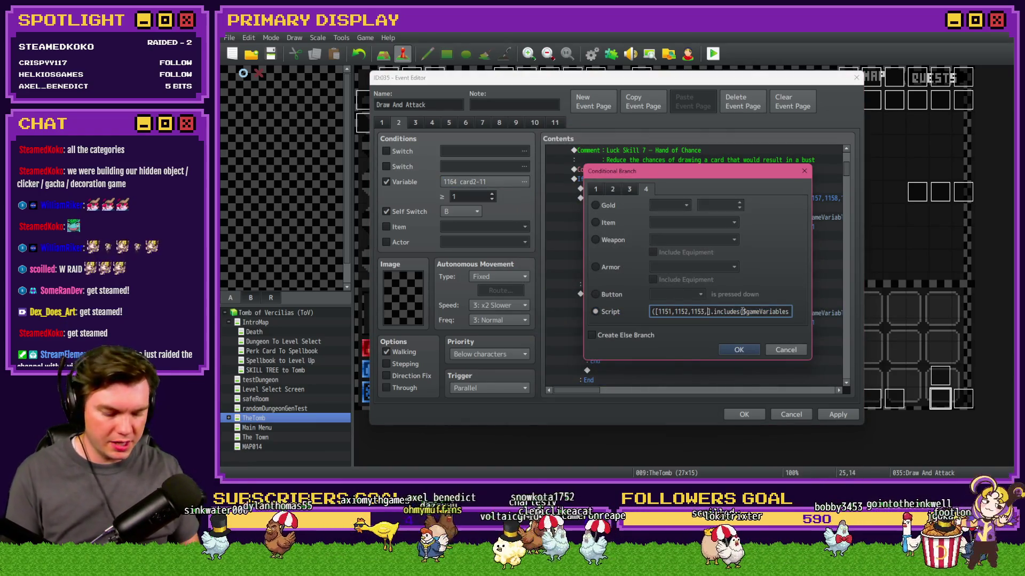
type("5,1166")
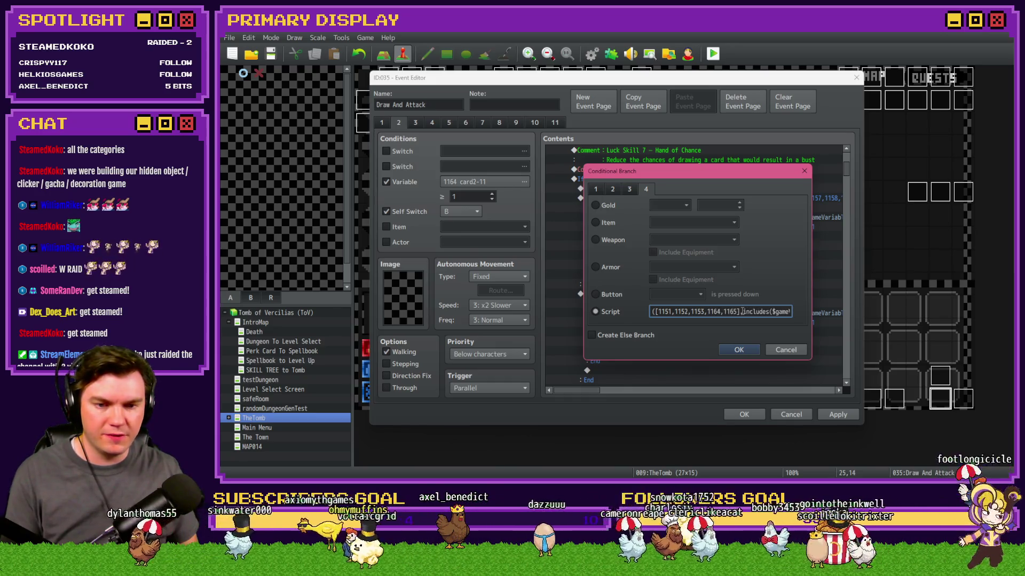
left_click(739, 350)
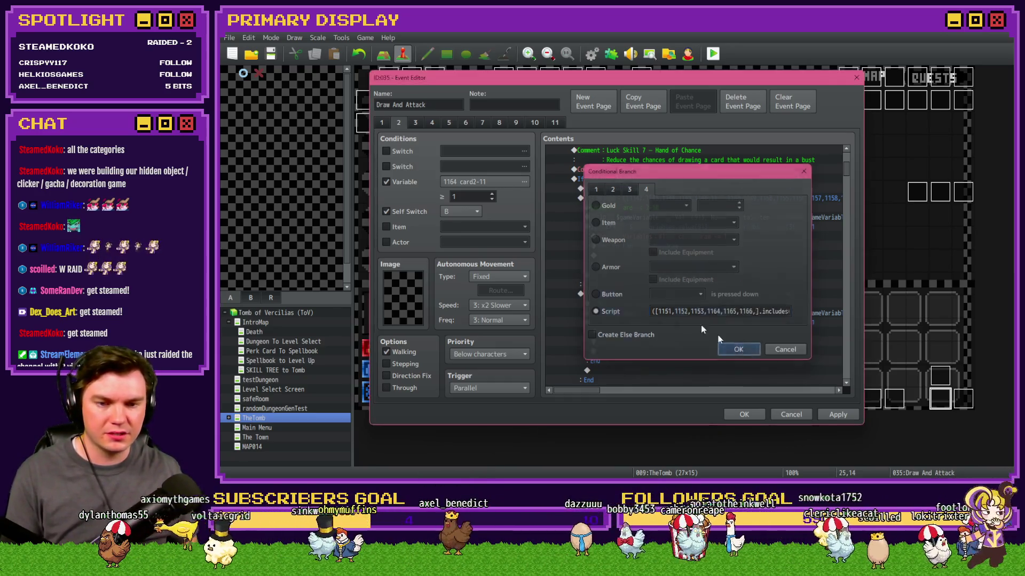
Add suit-3 variables 1177, 1178 and 1179 to the J-K card list.
left_click(457, 178)
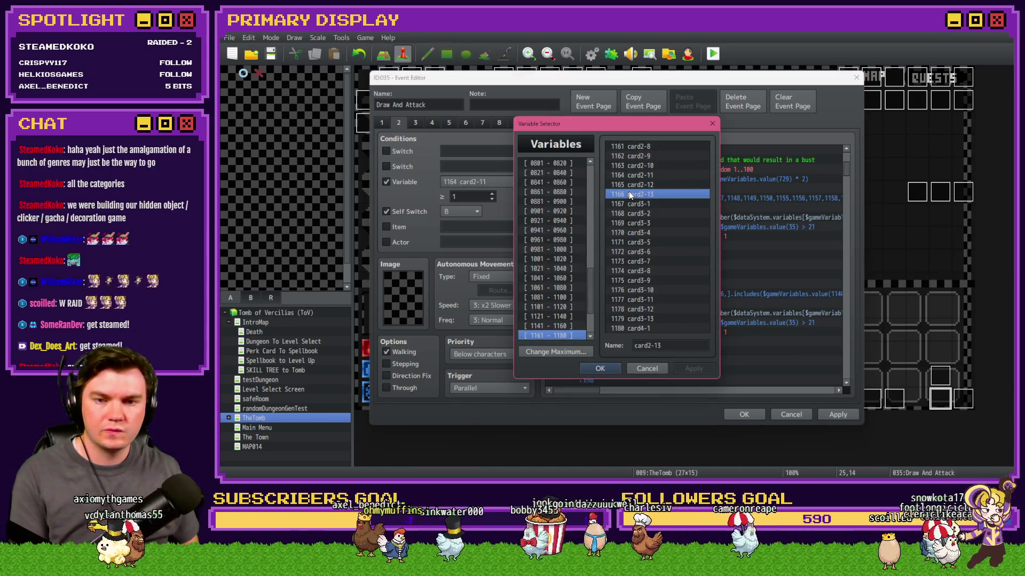
left_click(655, 301)
left_click(599, 368)
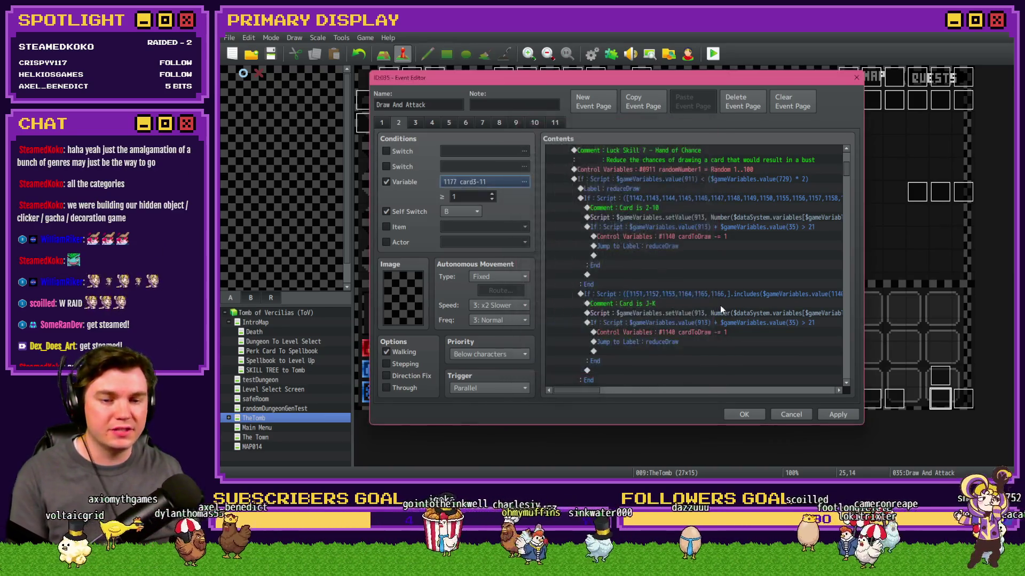
left_click(719, 309)
double_click(721, 309)
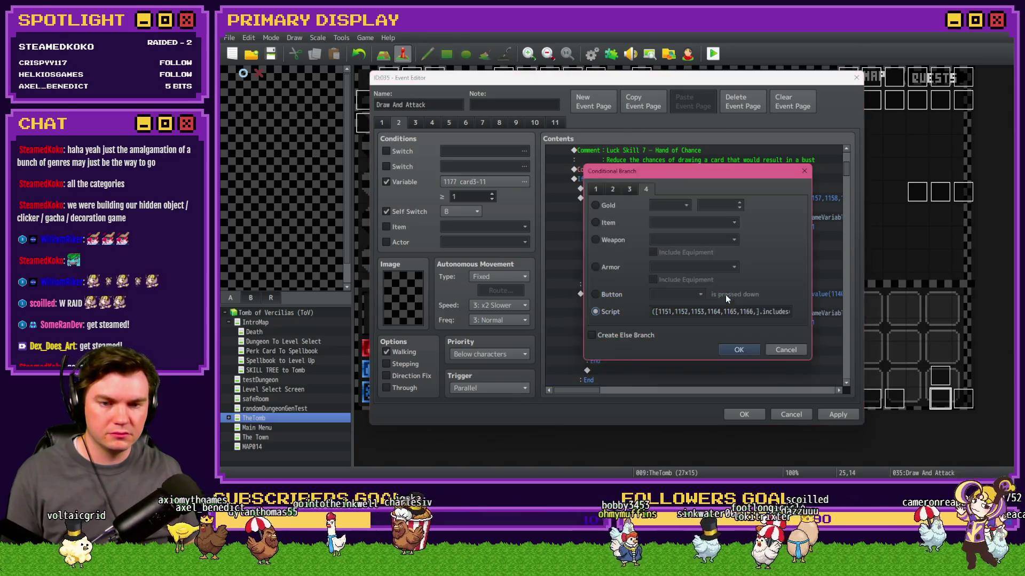
left_click(760, 312)
type("1177,1178,")
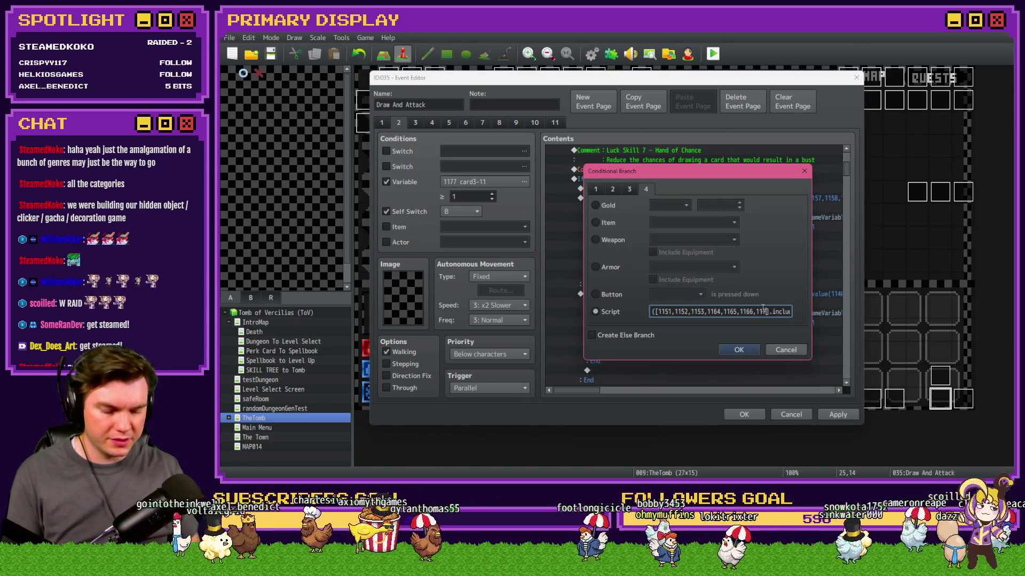
type("1179,")
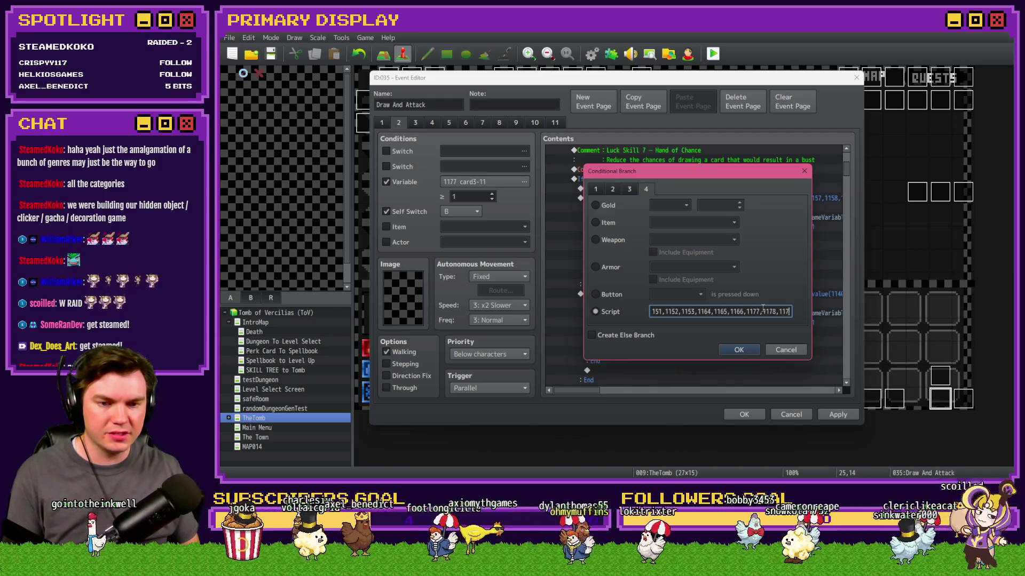
left_click(738, 351)
Append variables 1190, 1191 and 1192 to the J-K list and drop the page's variable condition.
left_click(524, 181)
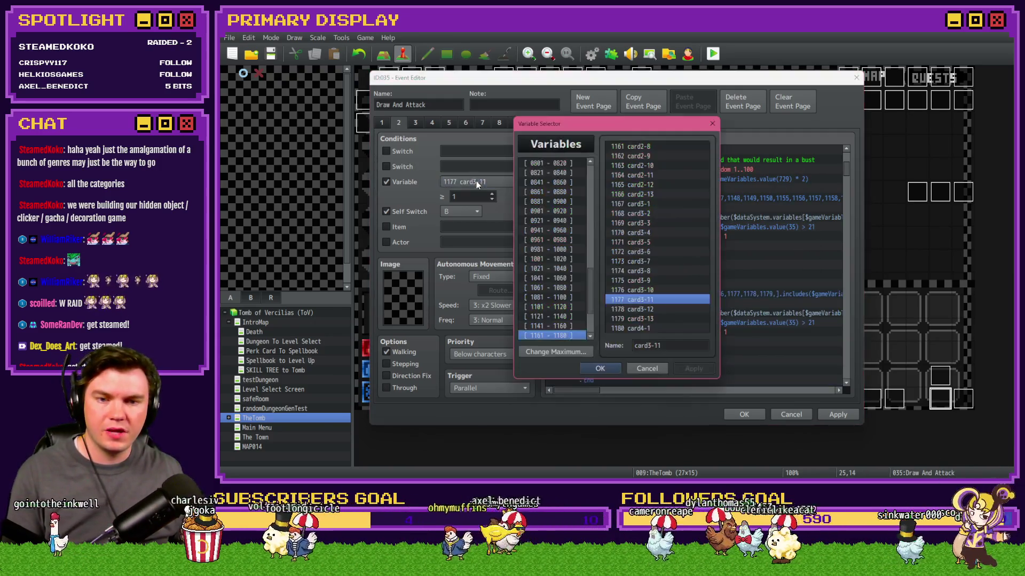
left_click(571, 288)
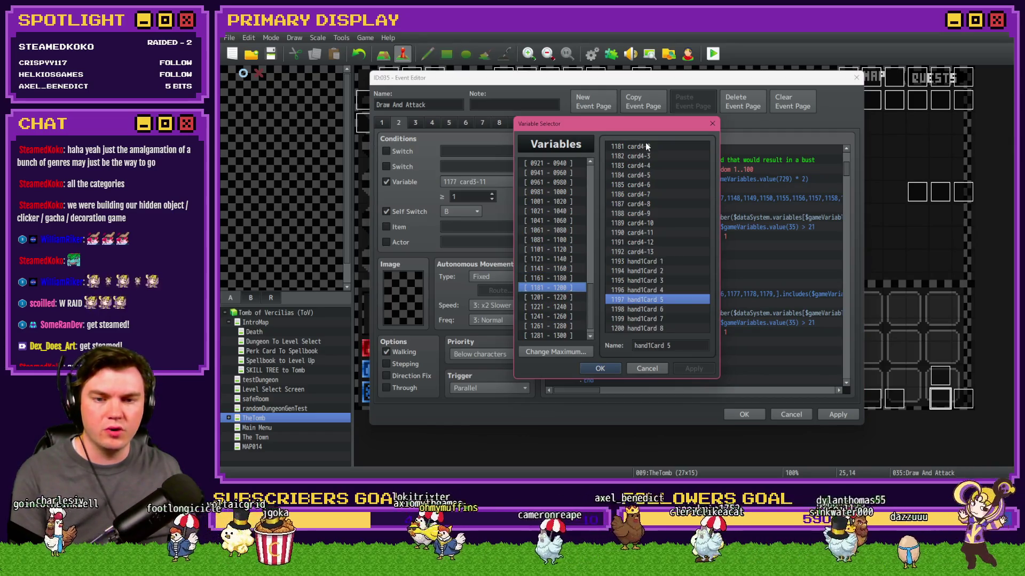
left_click(660, 233)
left_click(600, 369)
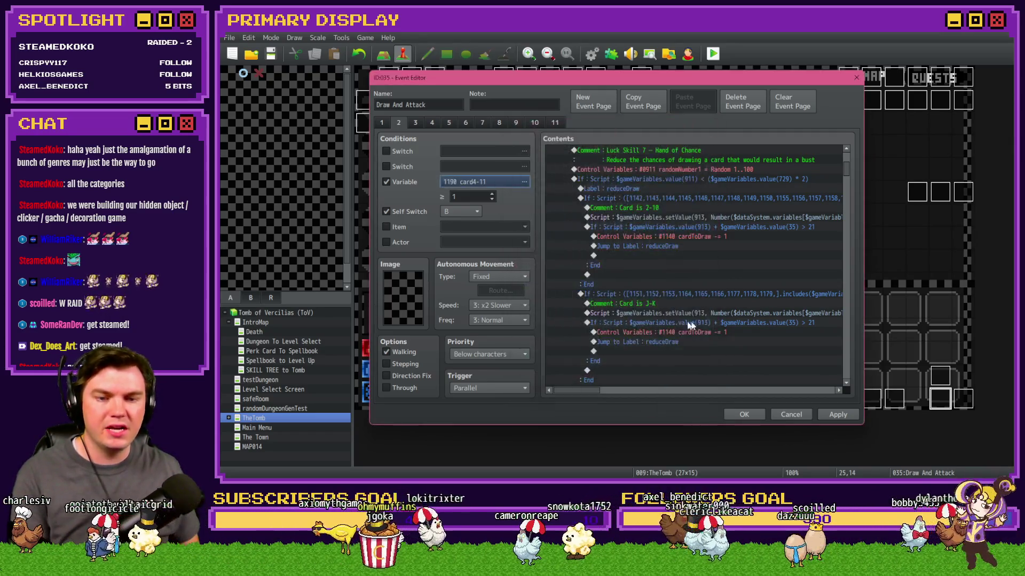
double_click(712, 293)
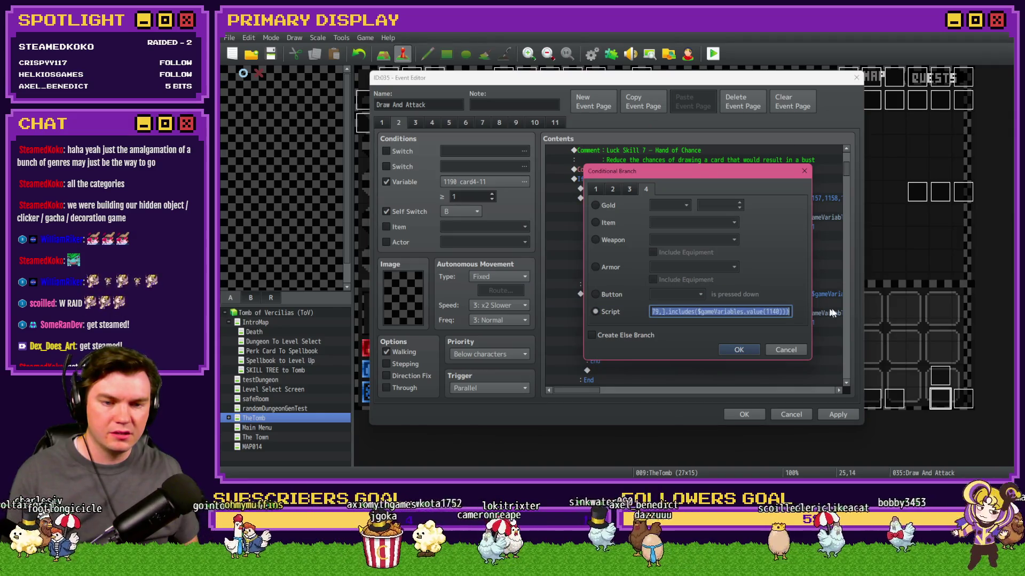
key("End")
type("1190,1191,1192")
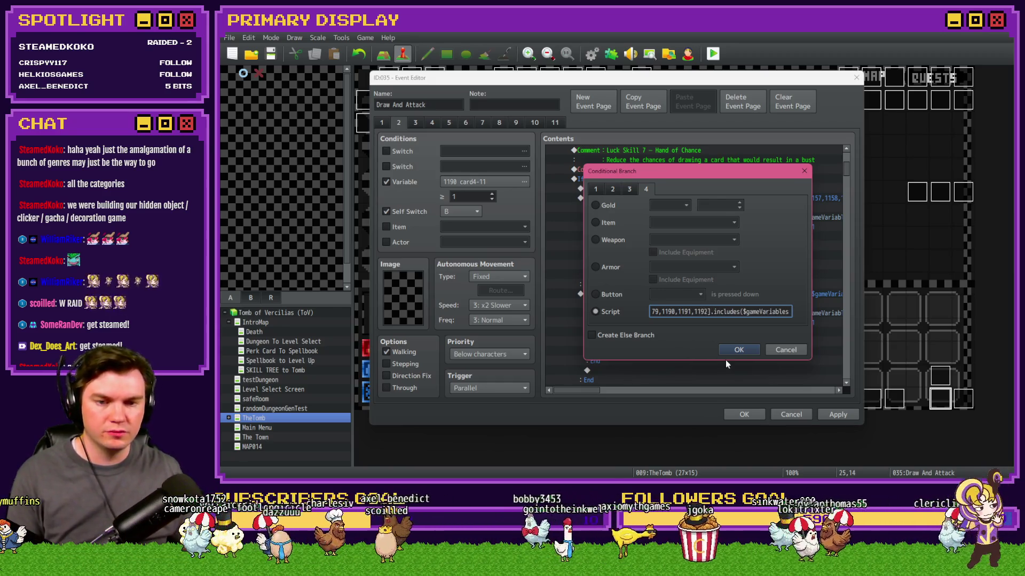
left_click(737, 350)
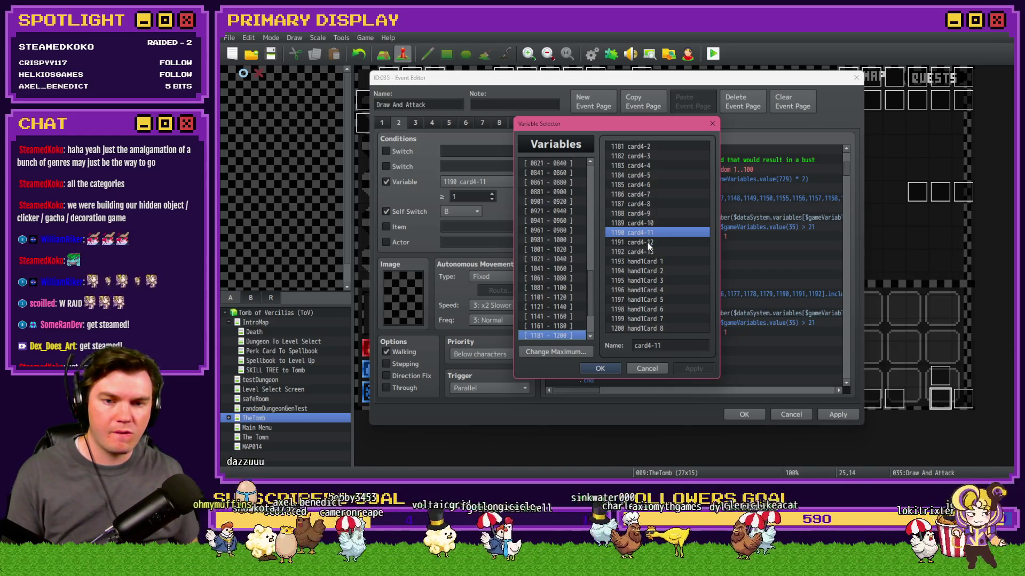
left_click(647, 368)
left_click(386, 182)
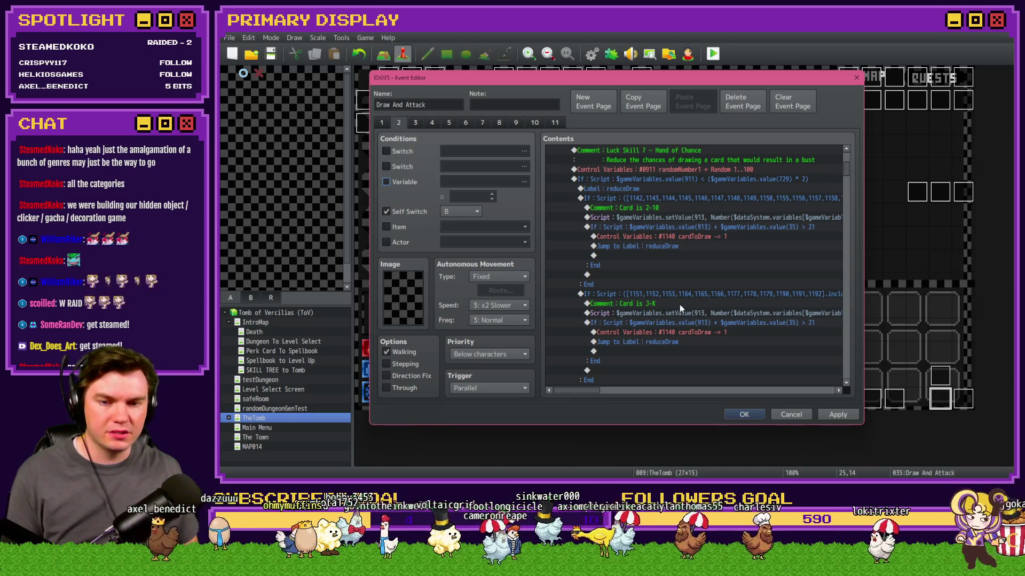
Delete the J-K setValue(913) script and make its bust check use 10 instead of variable 913.
left_click(680, 303)
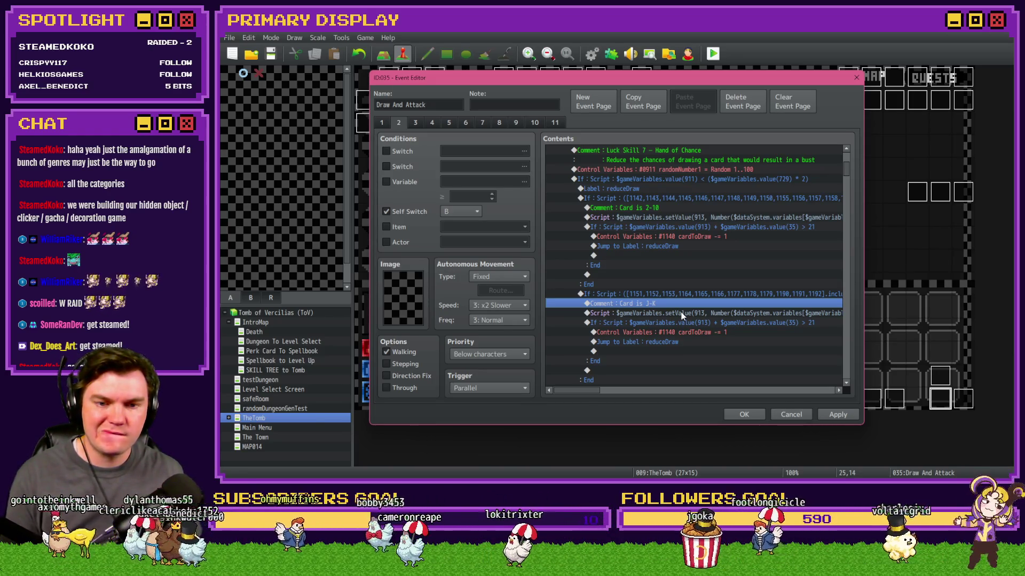
left_click(680, 313)
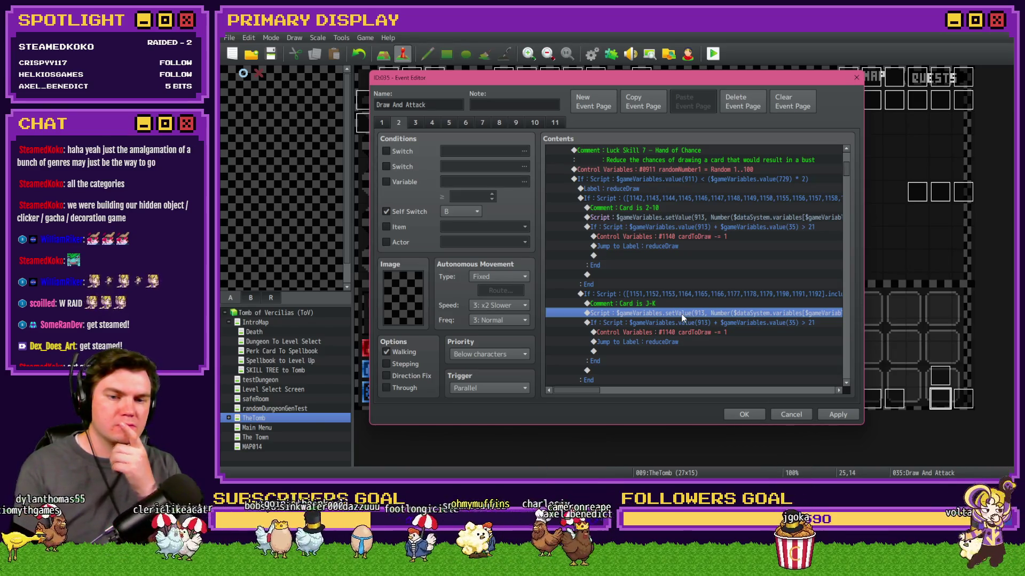
key("Delete")
double_click(681, 311)
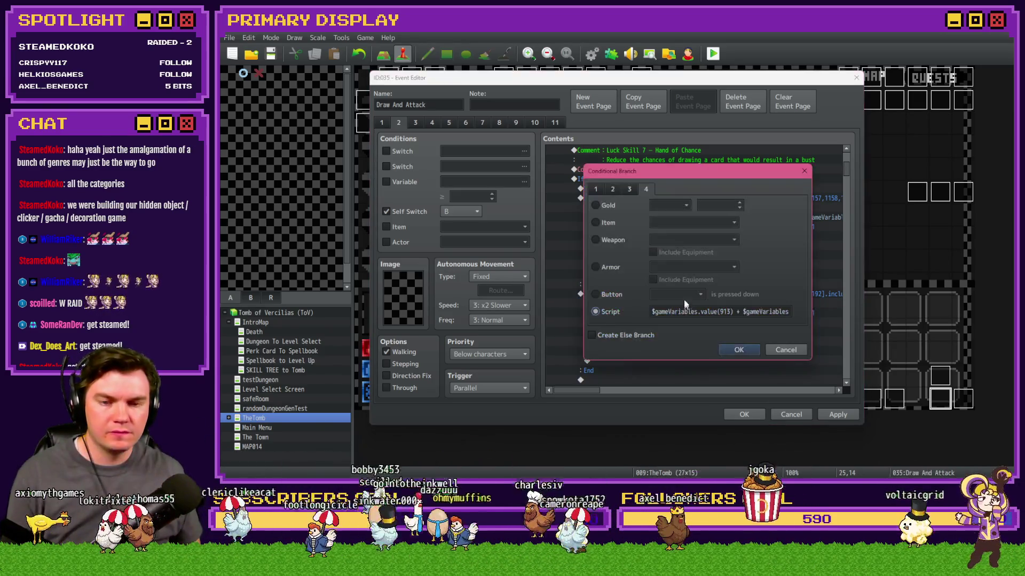
left_click(724, 312)
left_click_drag(733, 311, 651, 311)
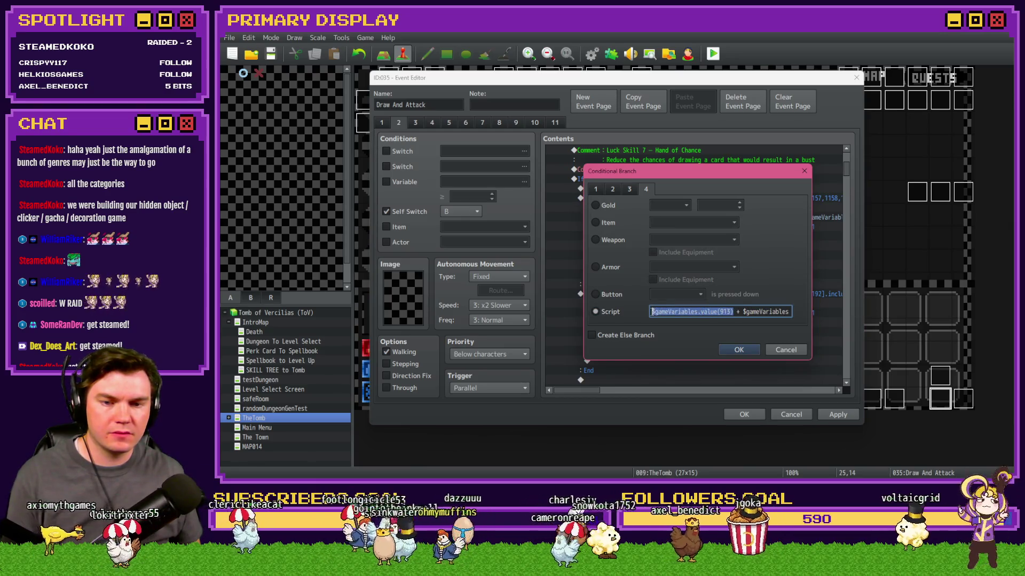
type("10 +")
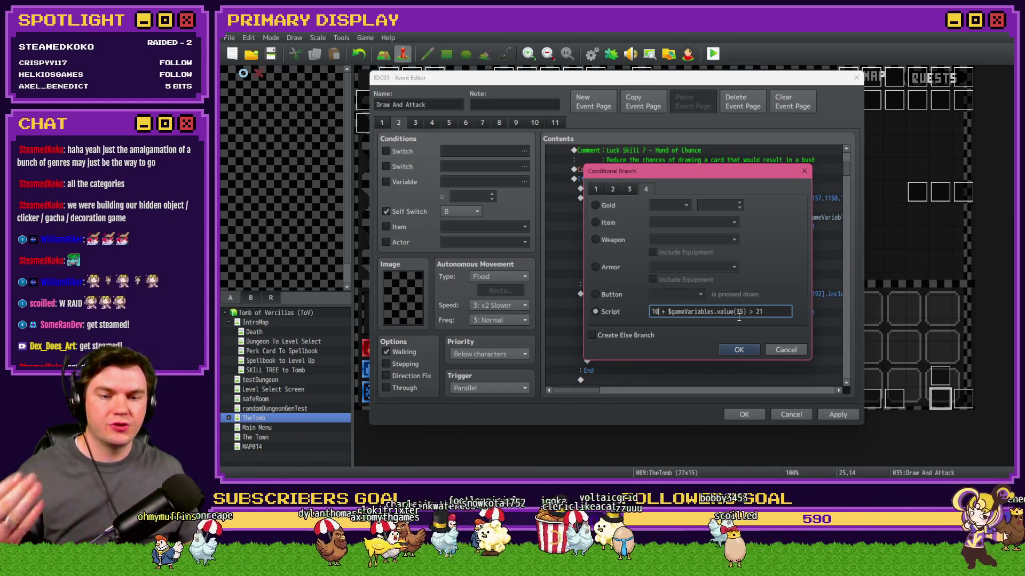
left_click(738, 350)
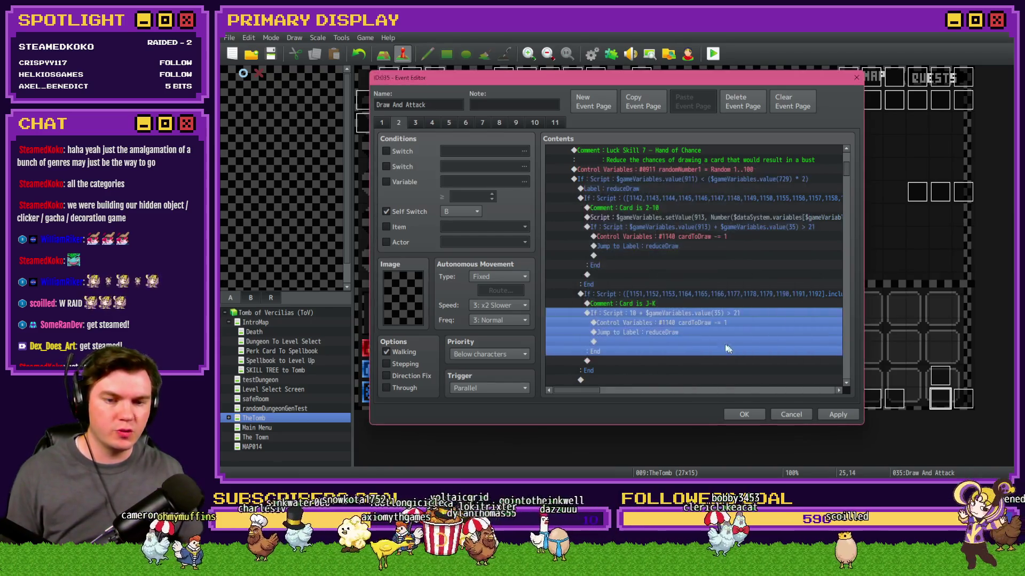
left_click(697, 327)
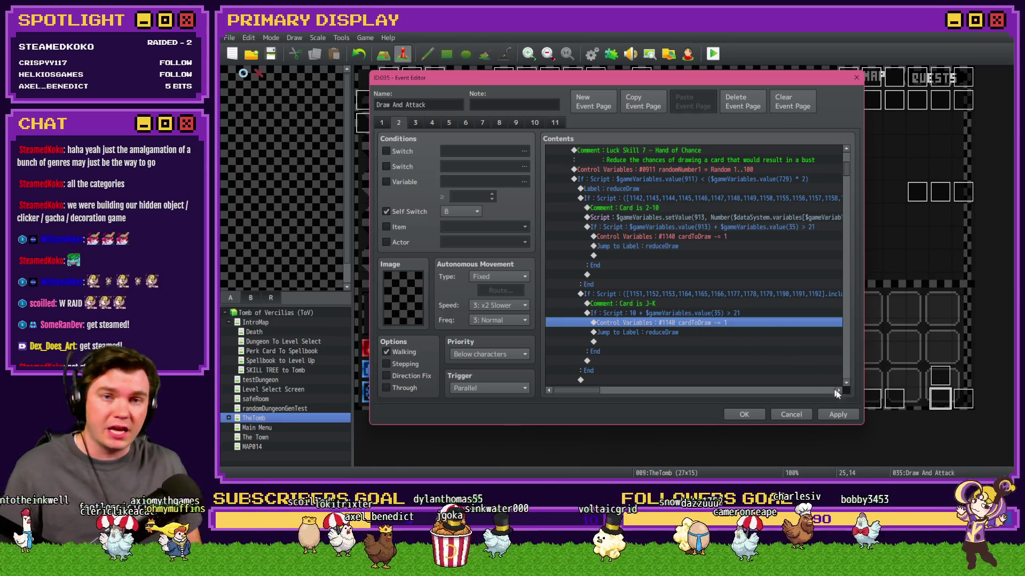
left_click(838, 415)
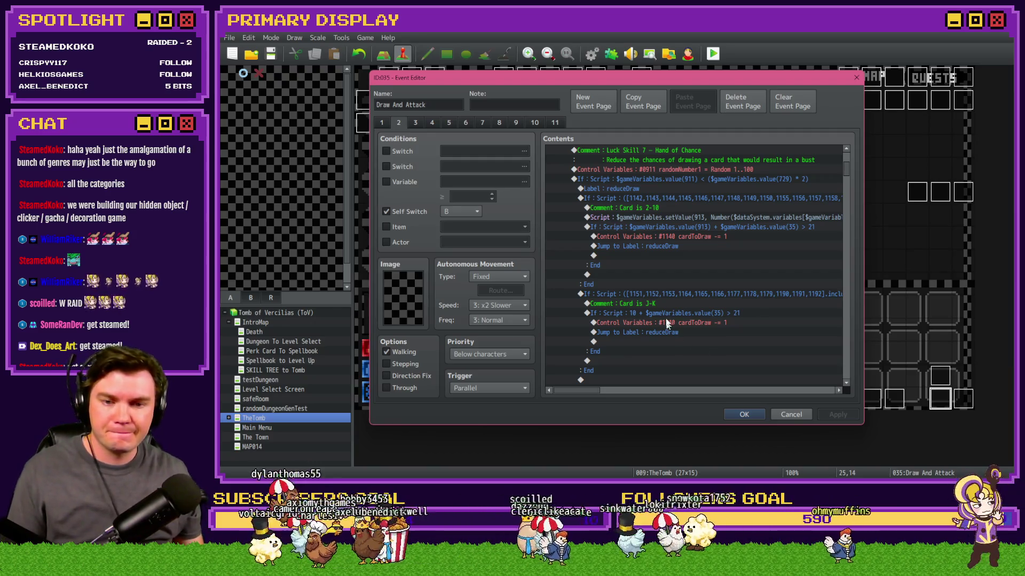
left_click(654, 288)
left_click(654, 293)
scroll(652, 305, "down", 2)
scroll(651, 316, "up", 1)
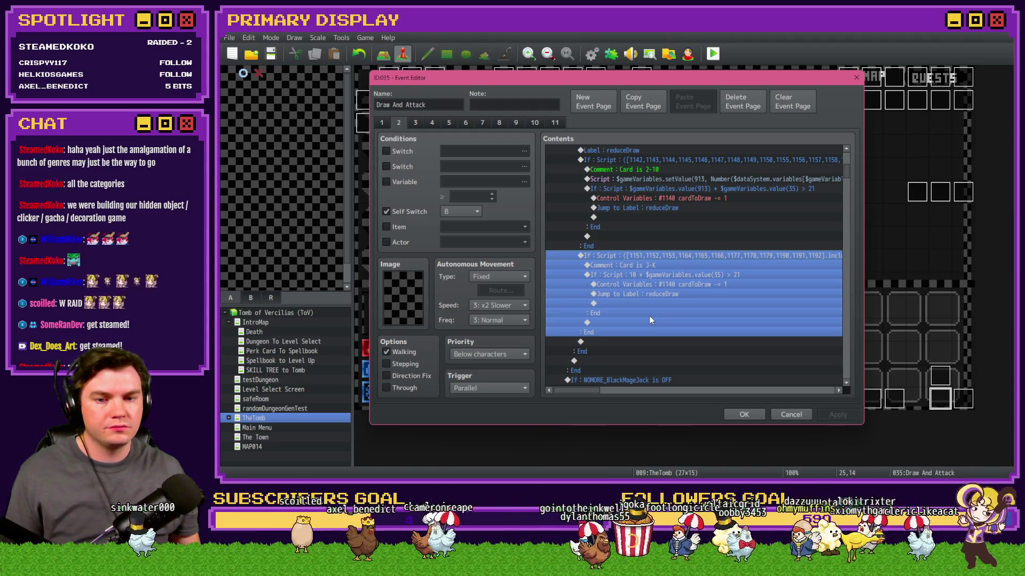
Paste a copy of the J-K branch and rename its comment to 'Card is A'.
left_click(642, 247)
left_click(643, 255)
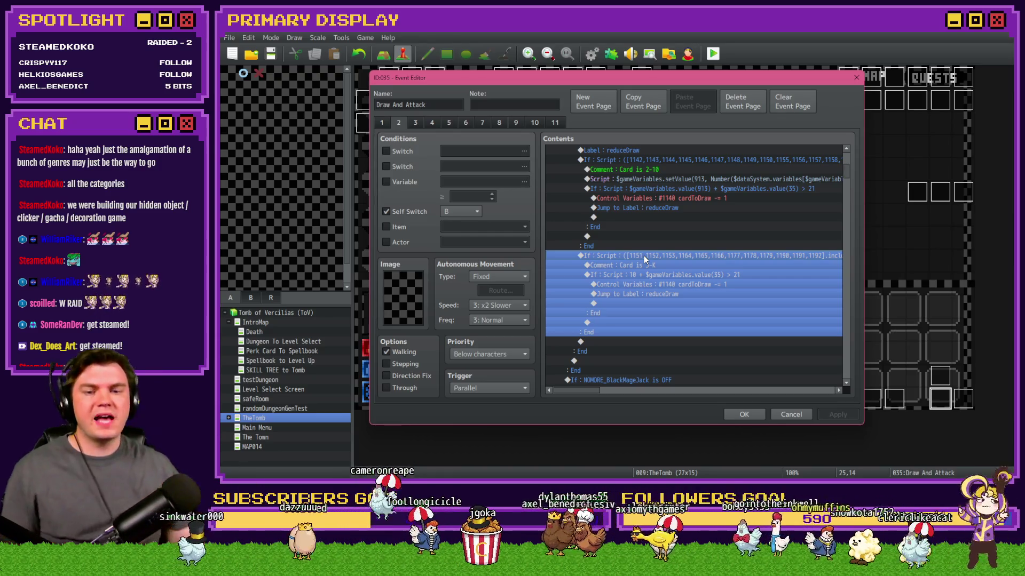
left_click(643, 341)
key("ctrl+v")
double_click(654, 306)
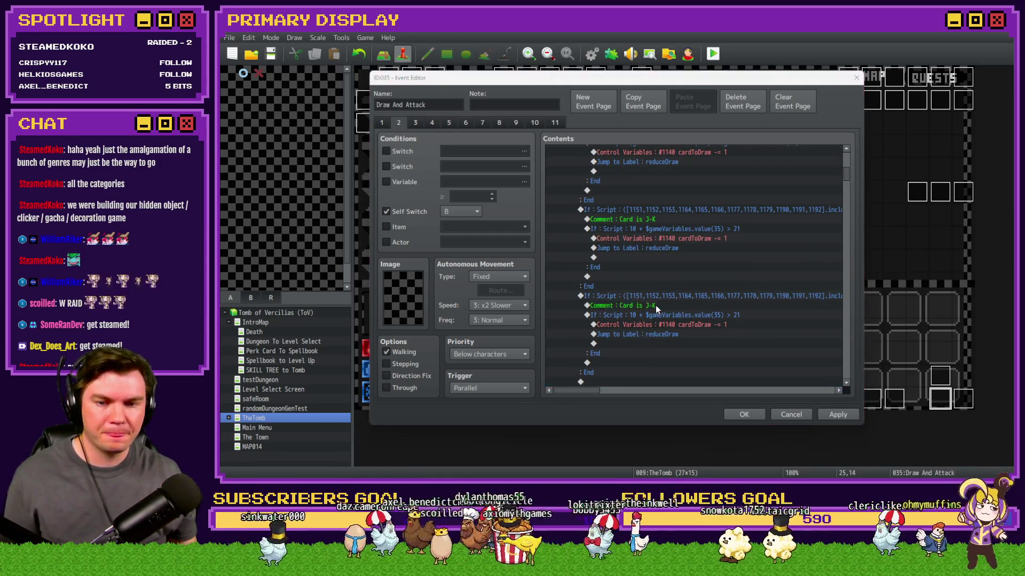
key("BackSpace")
key("BackSpace")
key("BackSpace")
type("A")
key("ctrl+Return")
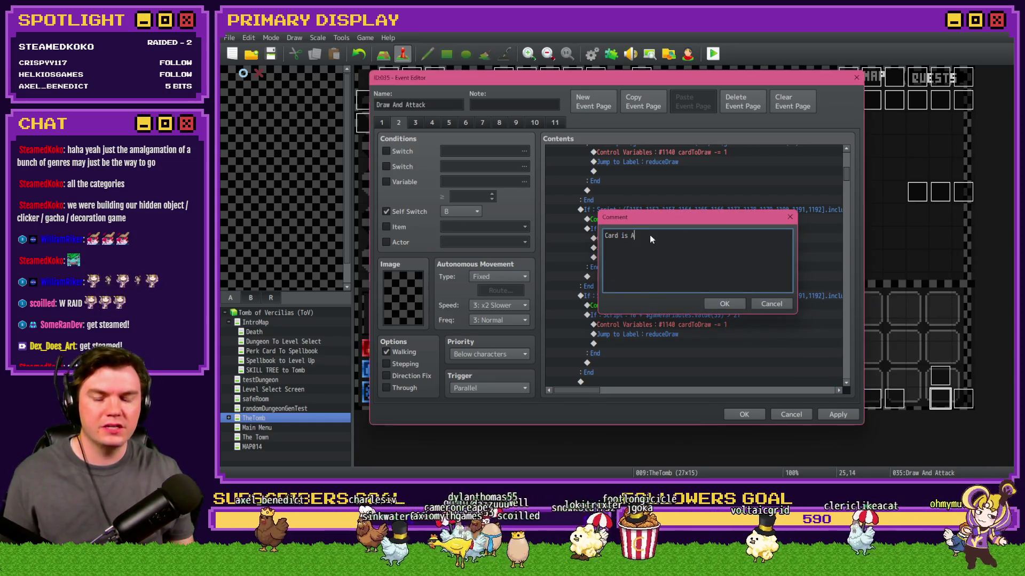
Look up card1-1's ID and replace the copied card list with 1141.
left_click(409, 182)
left_click(457, 182)
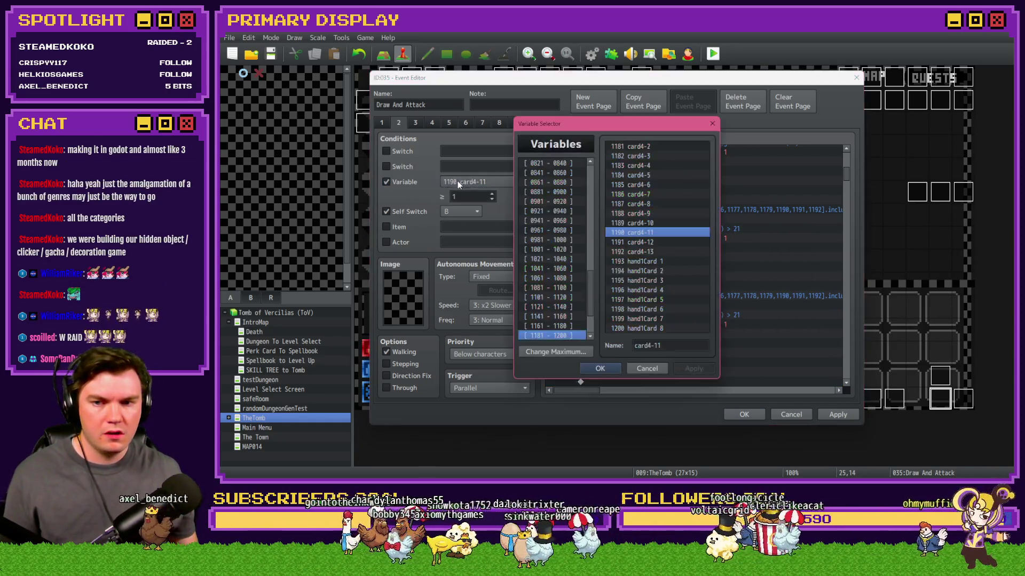
left_click(571, 326)
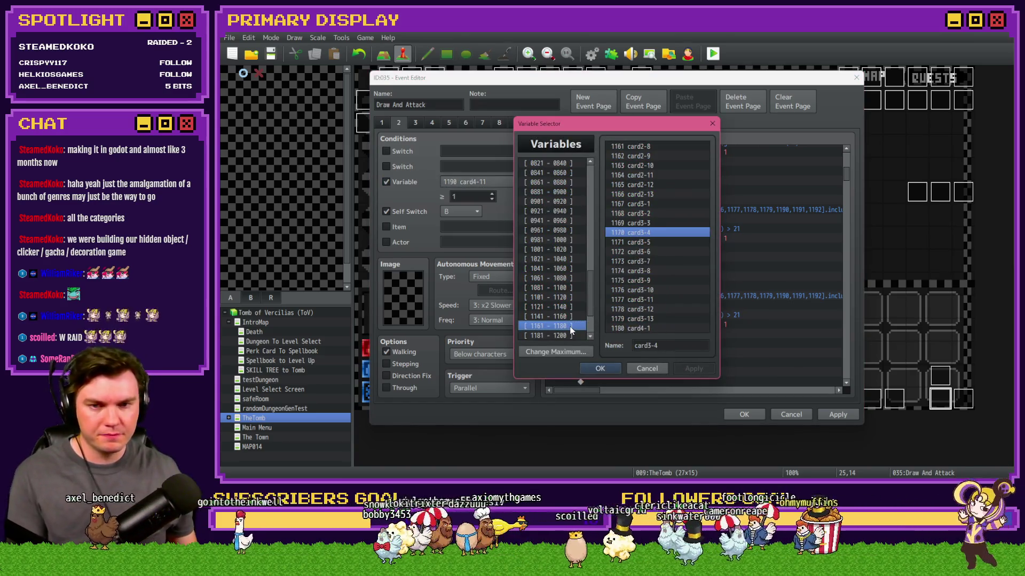
key("Up")
left_click(649, 149)
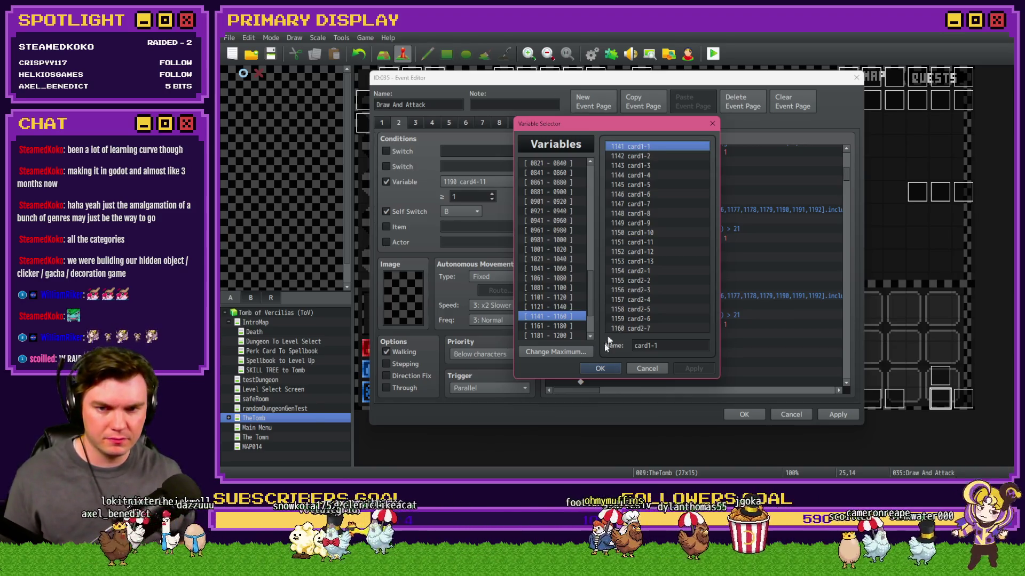
left_click(600, 368)
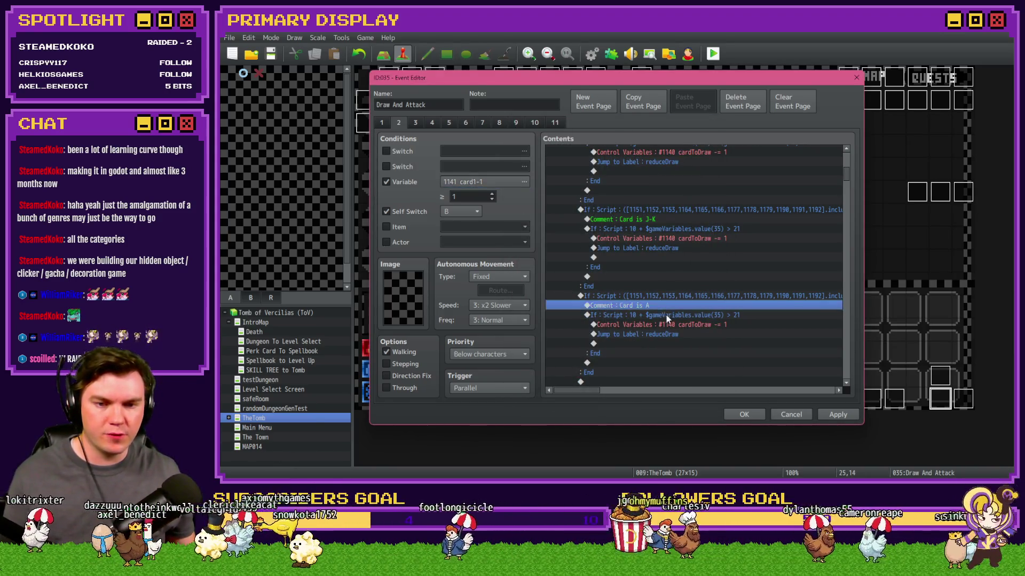
left_click(678, 295)
double_click(681, 295)
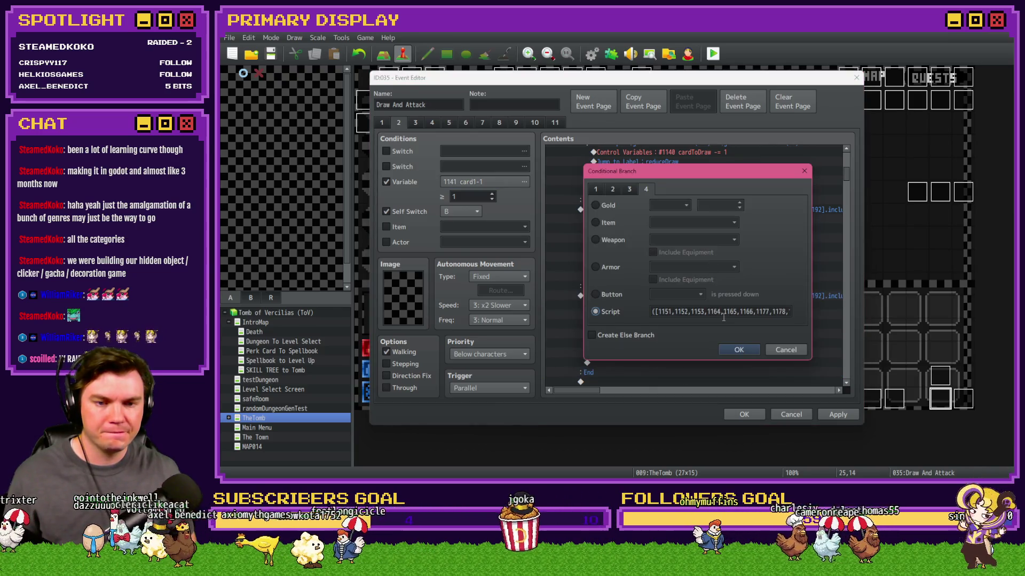
left_click(762, 313)
mouse_move(762, 315)
left_mouse_down()
mouse_move(595, 313)
mouse_move(658, 313)
left_mouse_up()
type("1141,")
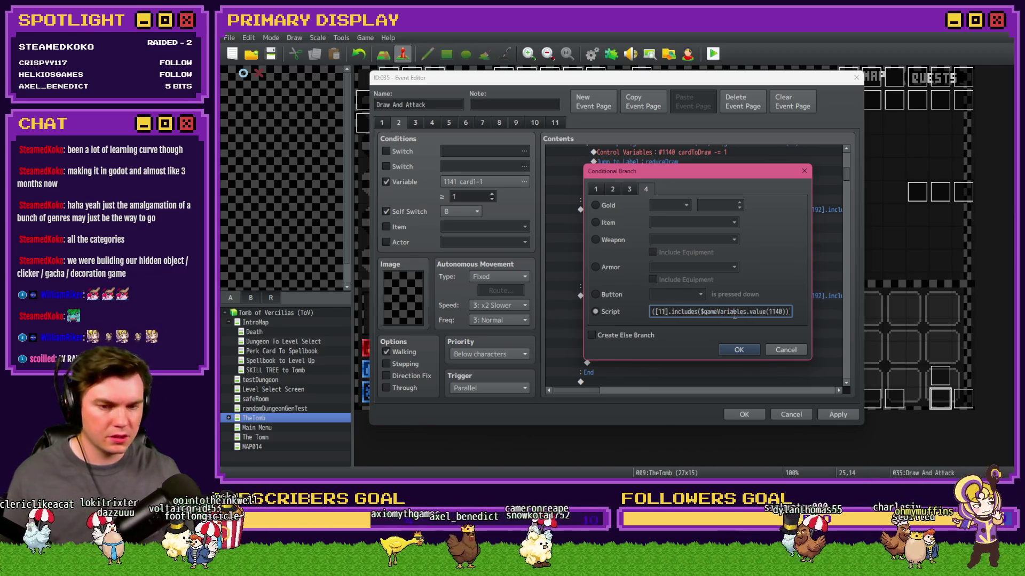
left_click(736, 349)
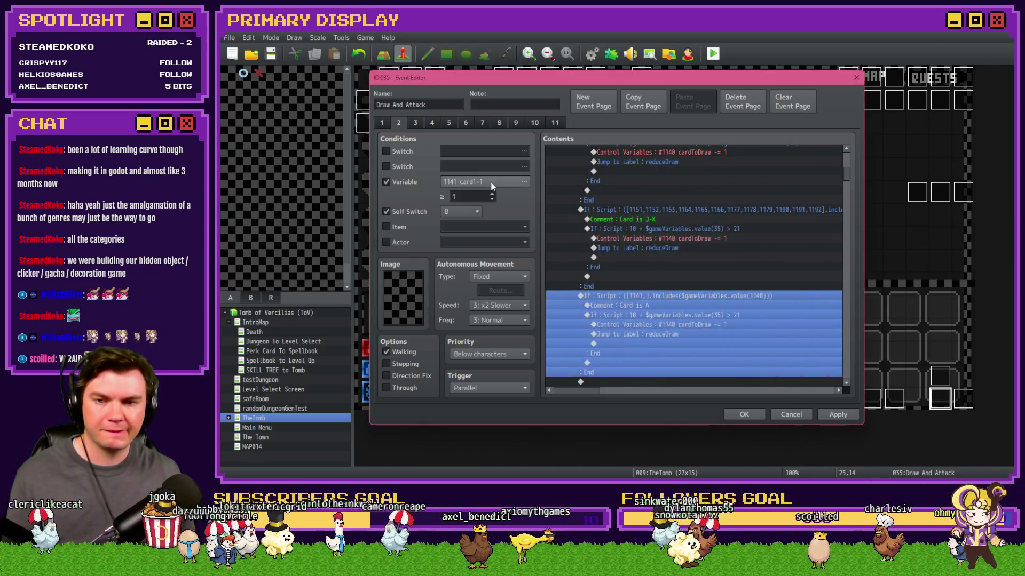
Add card2-1's variable 1154 to the Card is A condition script.
left_click(524, 181)
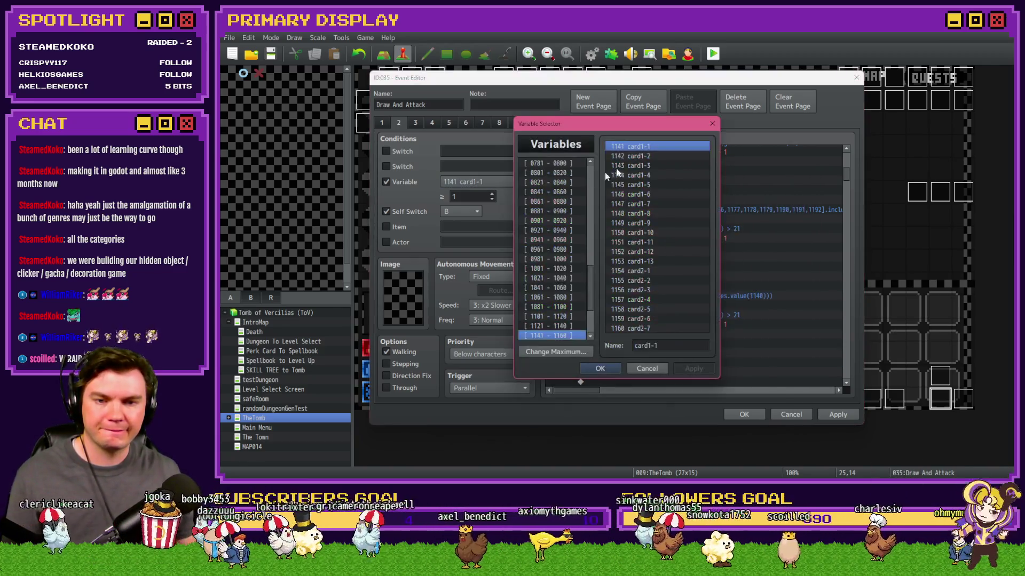
left_click(658, 270)
key("Escape")
double_click(667, 297)
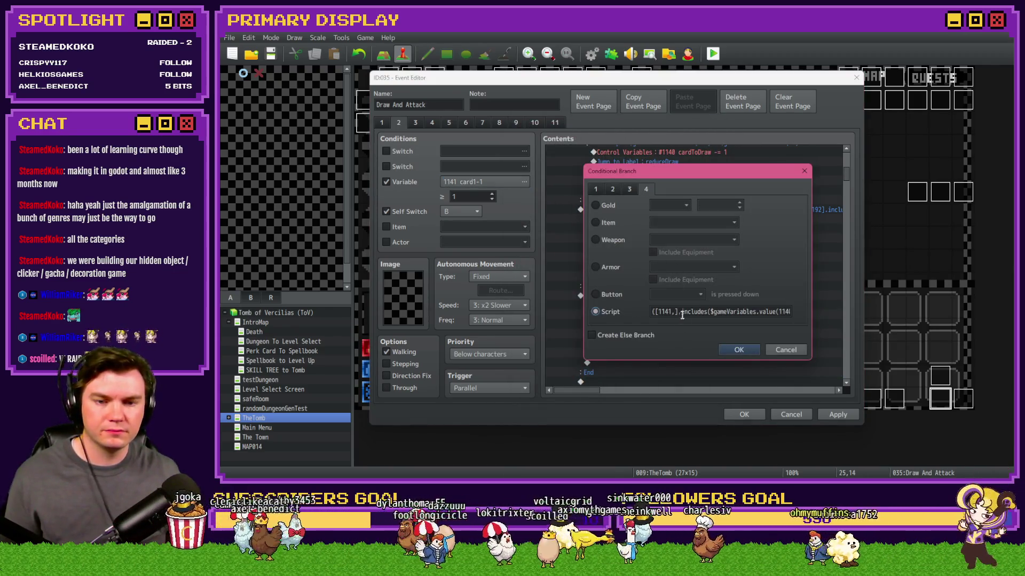
left_click_drag(672, 311, 681, 312)
left_click(702, 314)
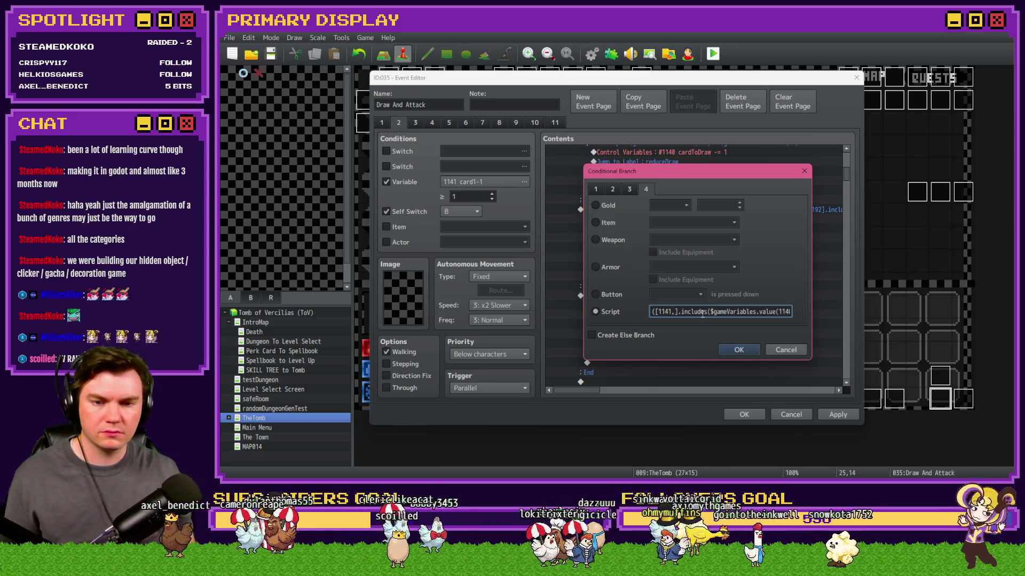
type("1154,")
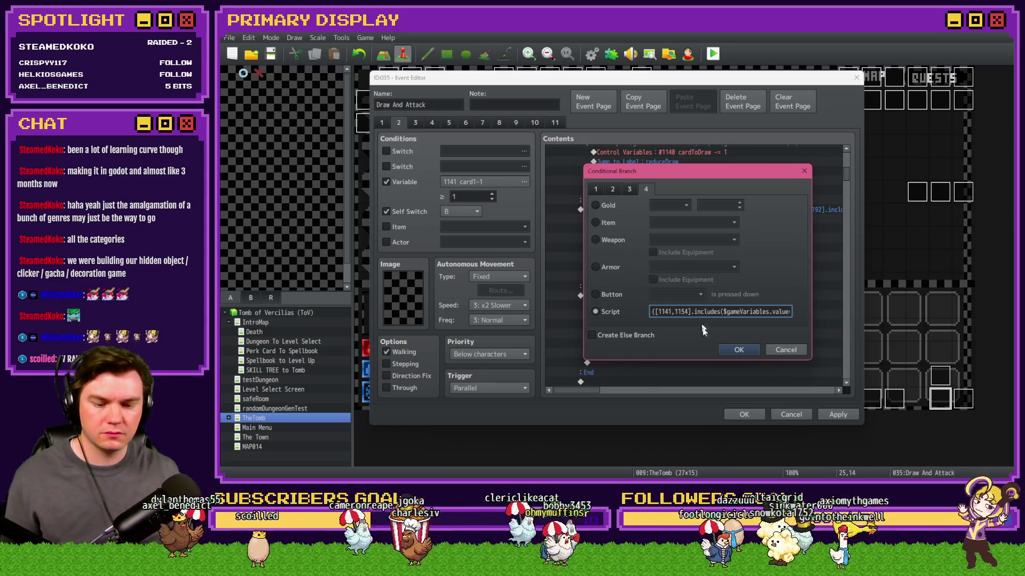
left_click(738, 349)
Add variables 1167 and 1180 so the Card is A script lists all four aces.
left_click(524, 182)
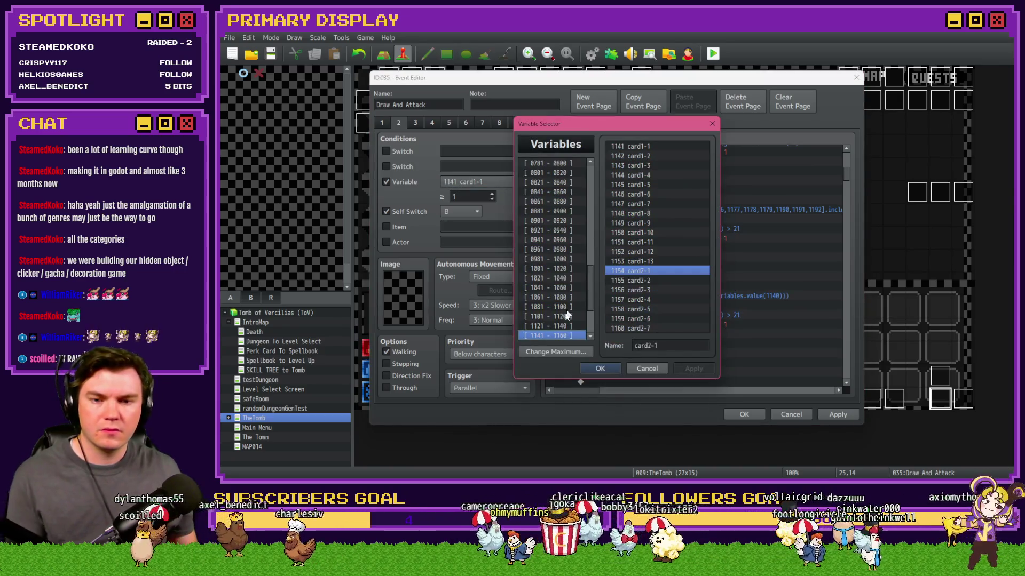
key("Down")
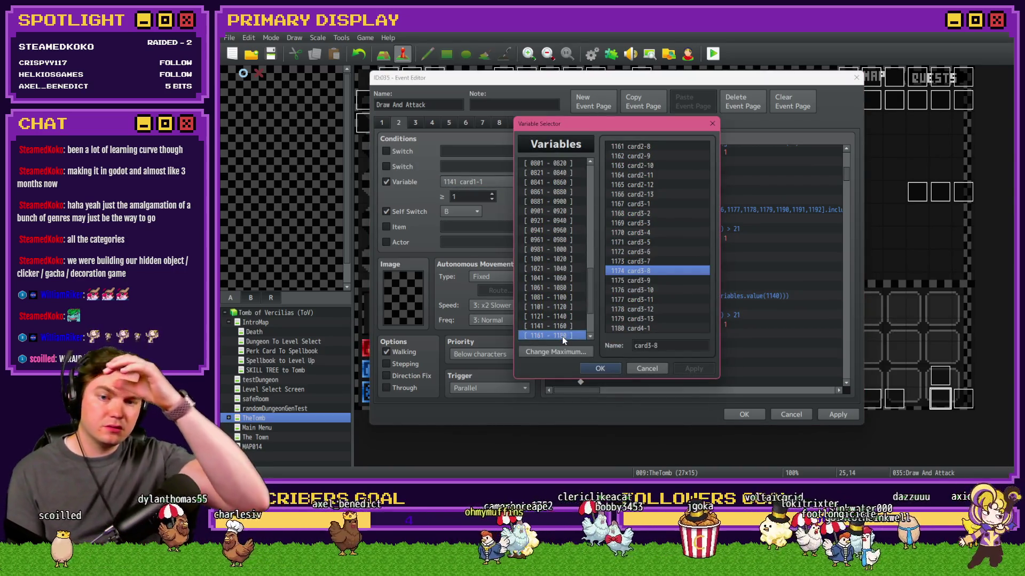
key("Escape")
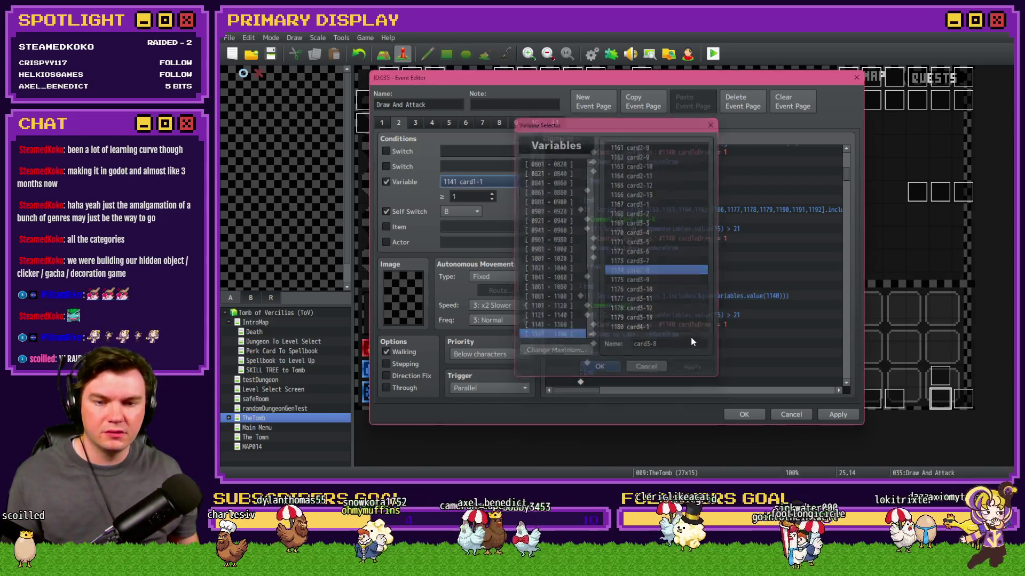
left_click_drag(697, 311, 704, 297)
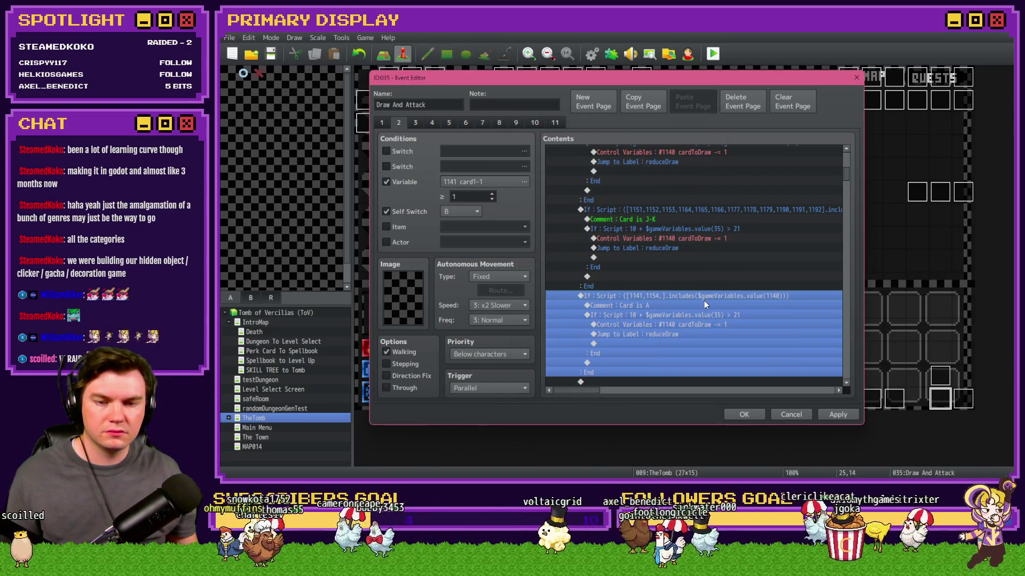
double_click(704, 300)
left_click(595, 312)
left_click(690, 312)
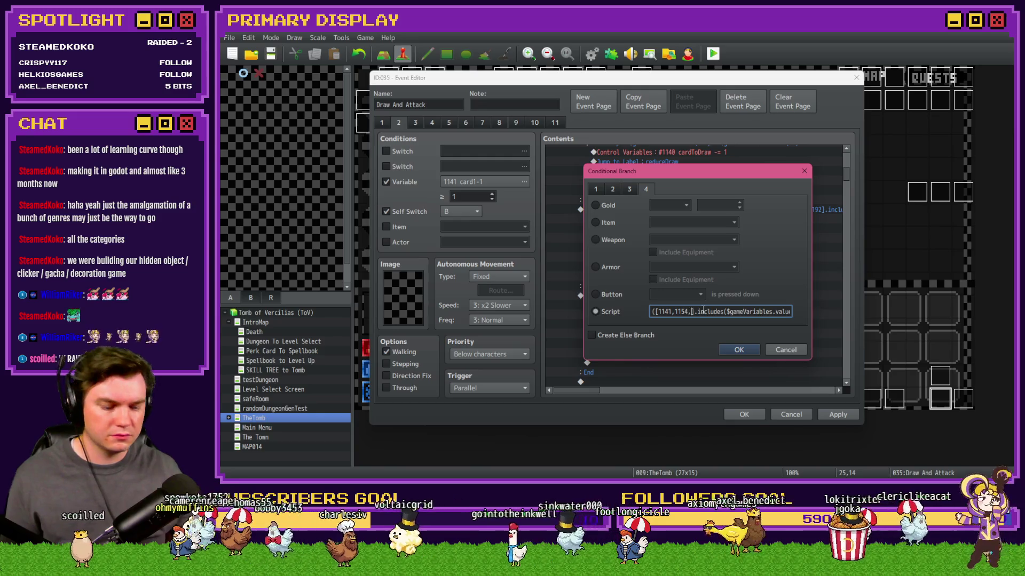
type("1167,1180")
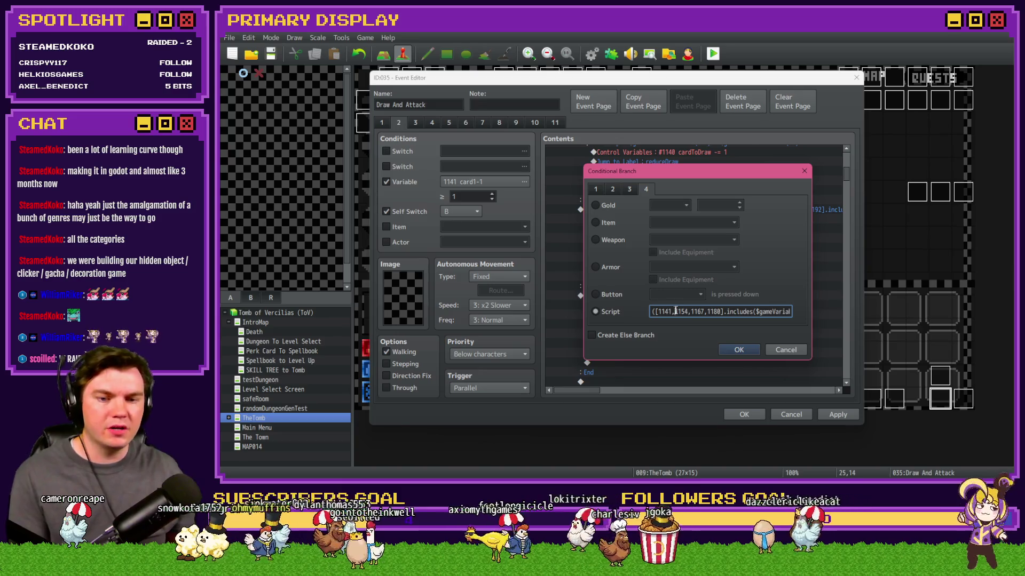
left_click_drag(750, 312, 828, 315)
left_click(738, 352)
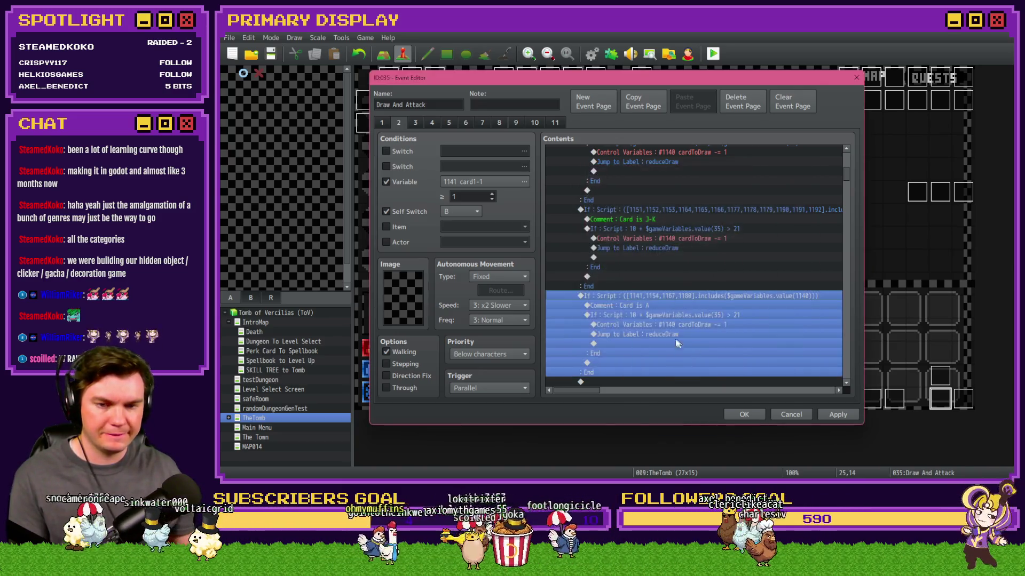
left_click(654, 305)
left_click(653, 325)
left_click(651, 315)
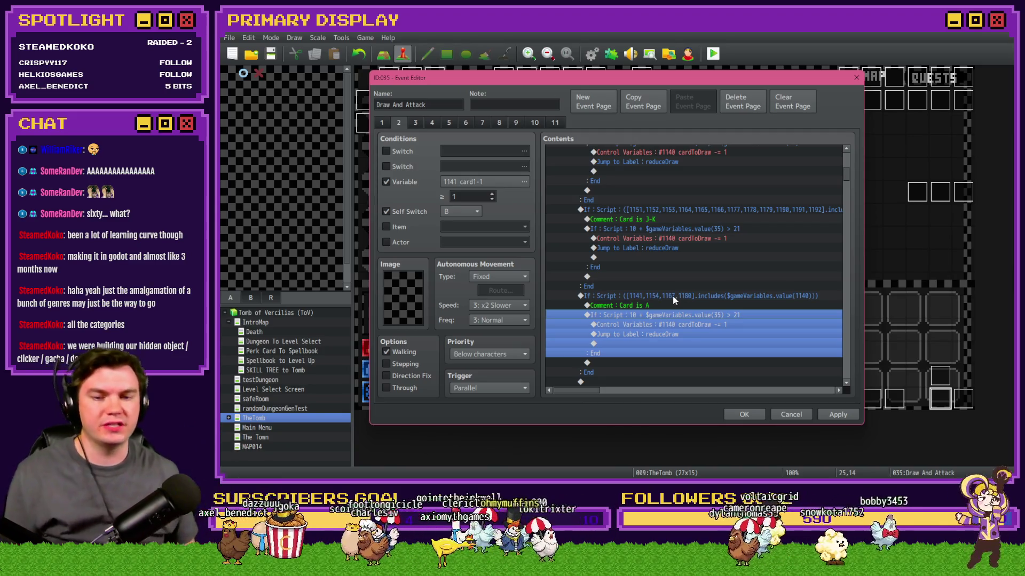
Change the Card is A bust check script from '10 +' to '11 +' variable 35.
double_click(670, 317)
left_click(657, 310)
key("Delete")
type("1")
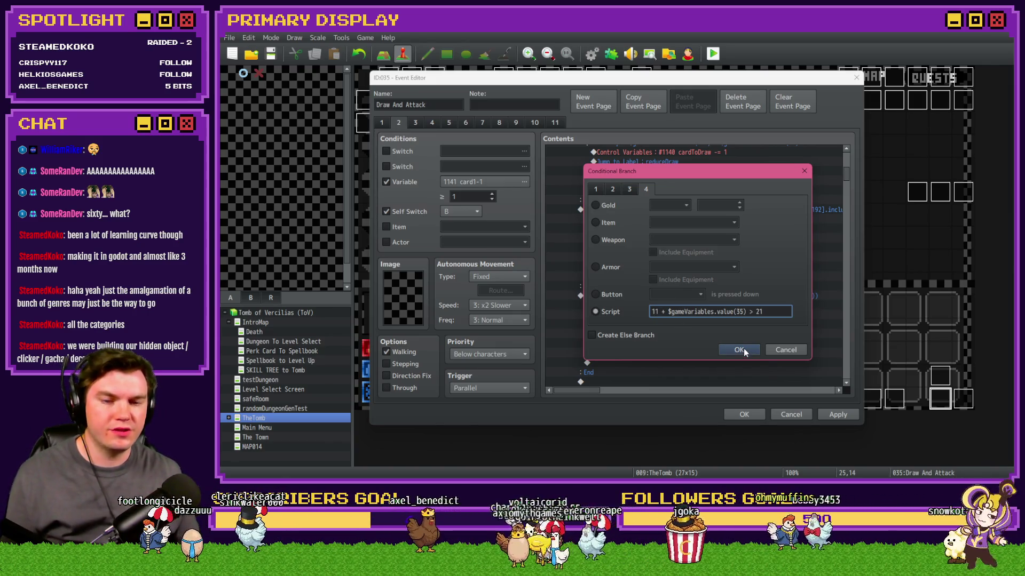
left_click(739, 349)
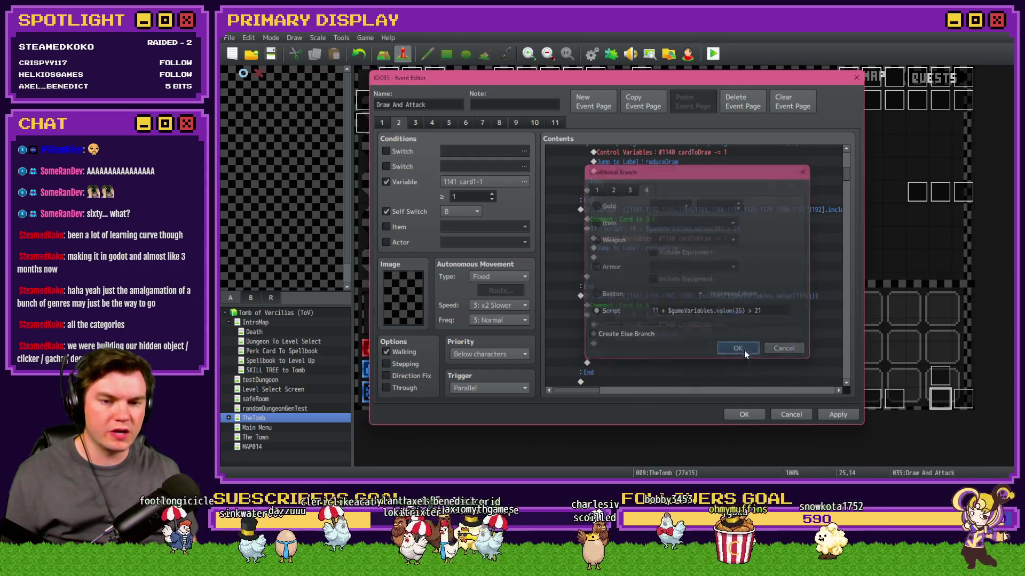
left_click(693, 324)
left_click(696, 312)
left_click(697, 306)
left_click(698, 313)
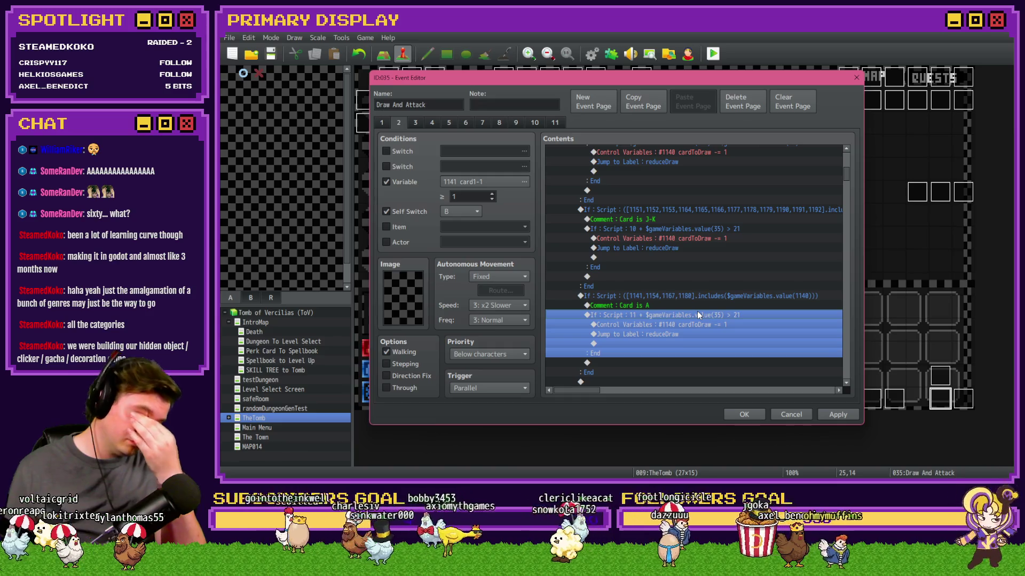
key("Up")
key("Down")
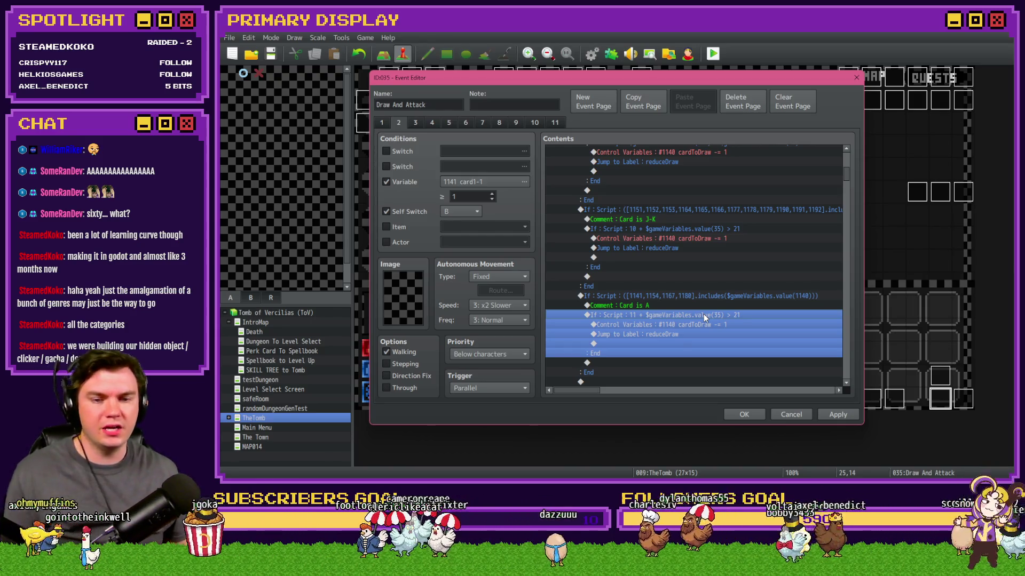
Nest a copy of the bust check inside itself and delete its duplicate reduce-draw commands.
left_click(704, 315)
left_click(703, 313)
left_click(703, 325)
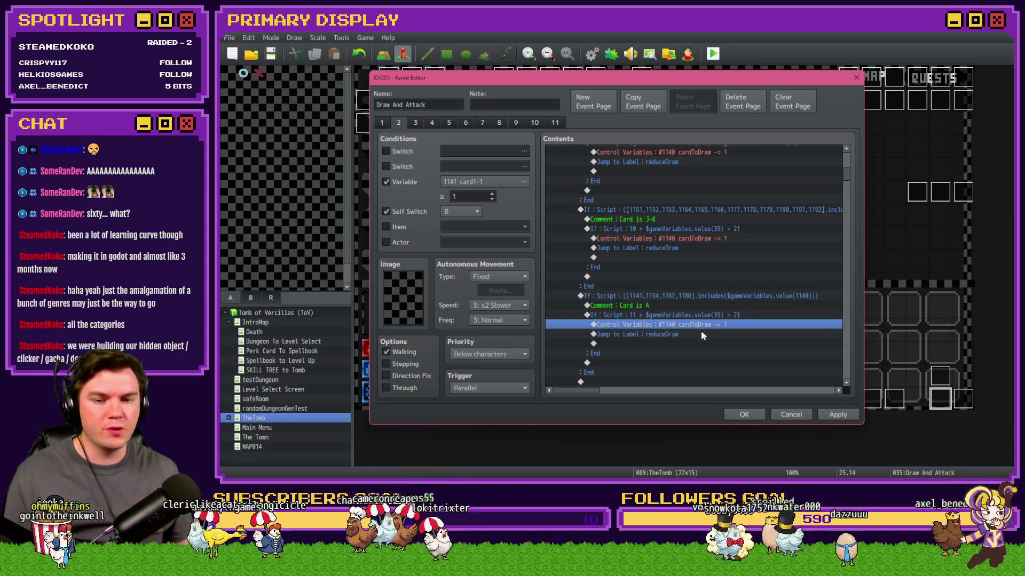
key("ctrl+v")
key("Delete")
key("Delete")
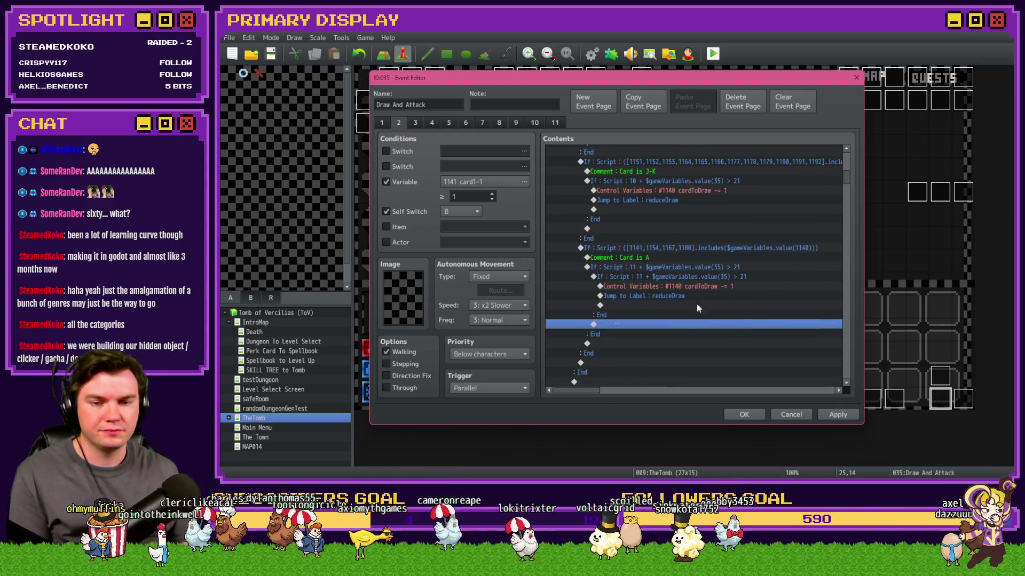
Change the nested condition's script from 11 to 1 + variable 35 > 21.
left_click(692, 274)
left_click(694, 268)
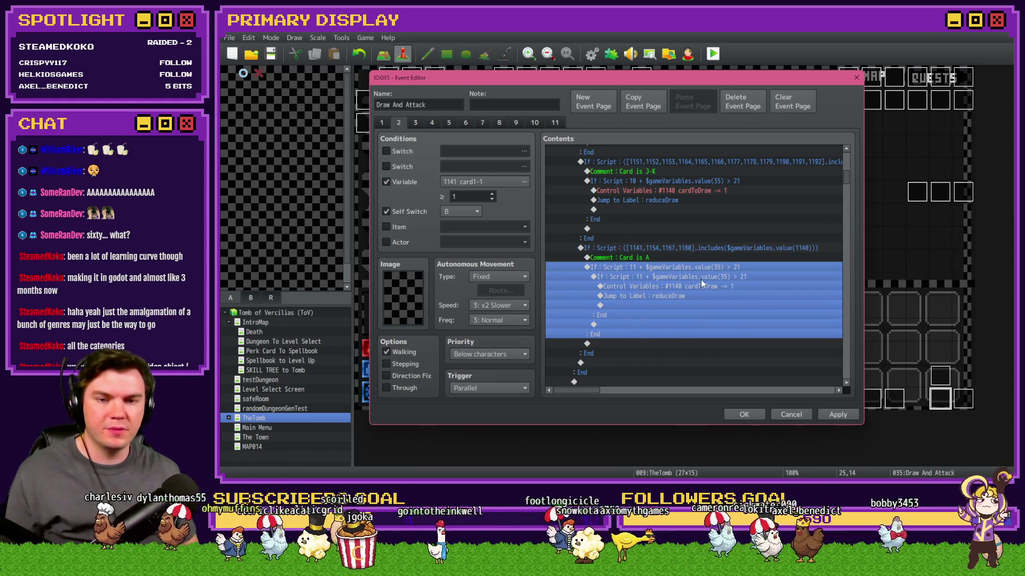
double_click(700, 282)
key("Escape")
double_click(700, 277)
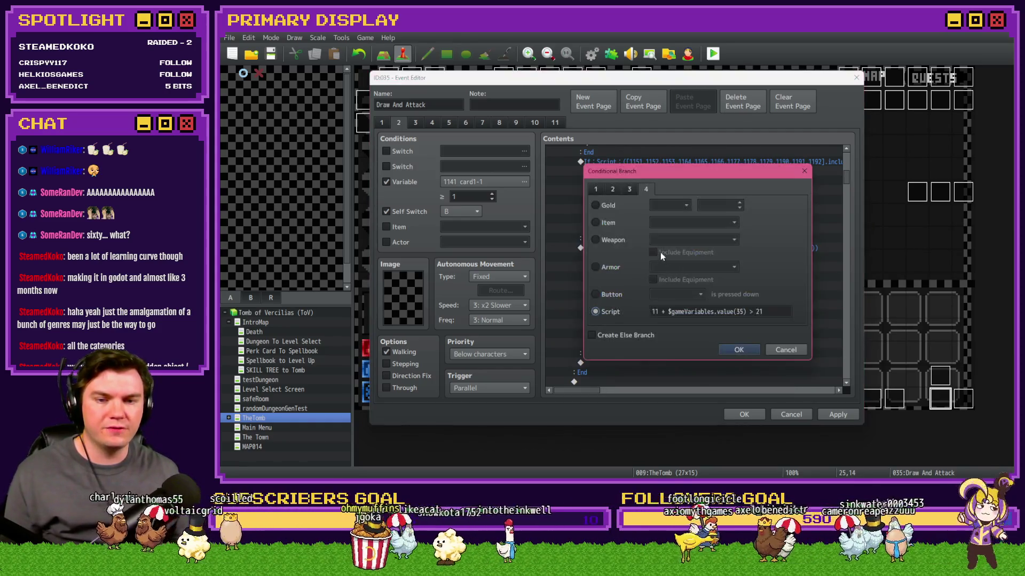
left_click(660, 310)
key("BackSpace")
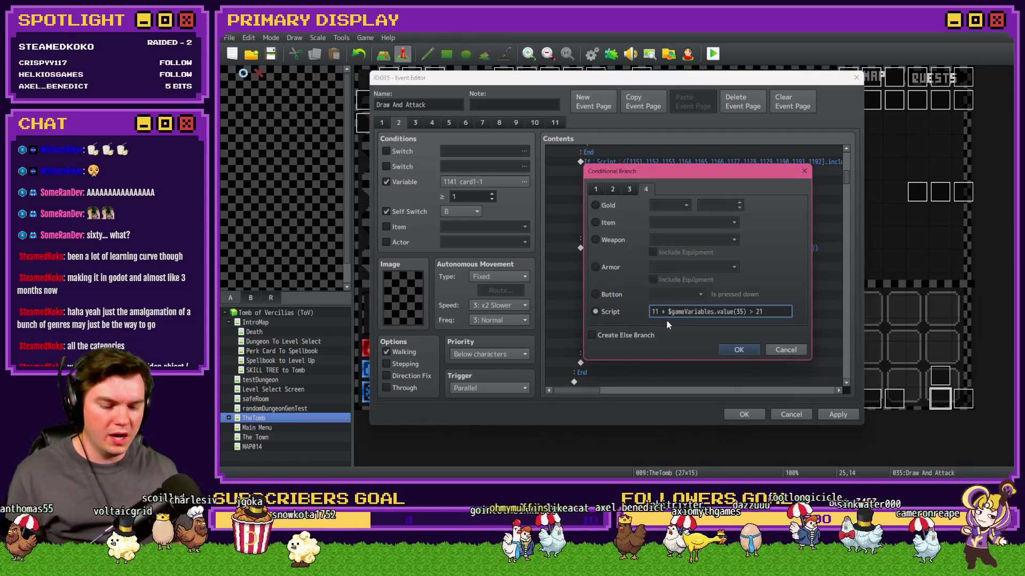
left_click(729, 350)
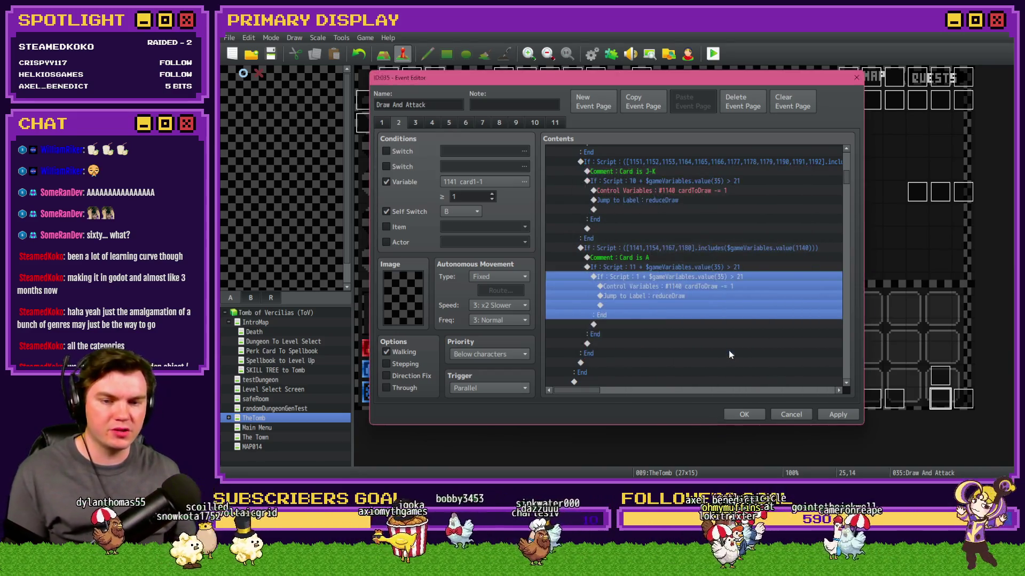
Replace the outer 11-point If block with the inner 1-point bust check.
left_click(705, 270)
left_click(704, 276)
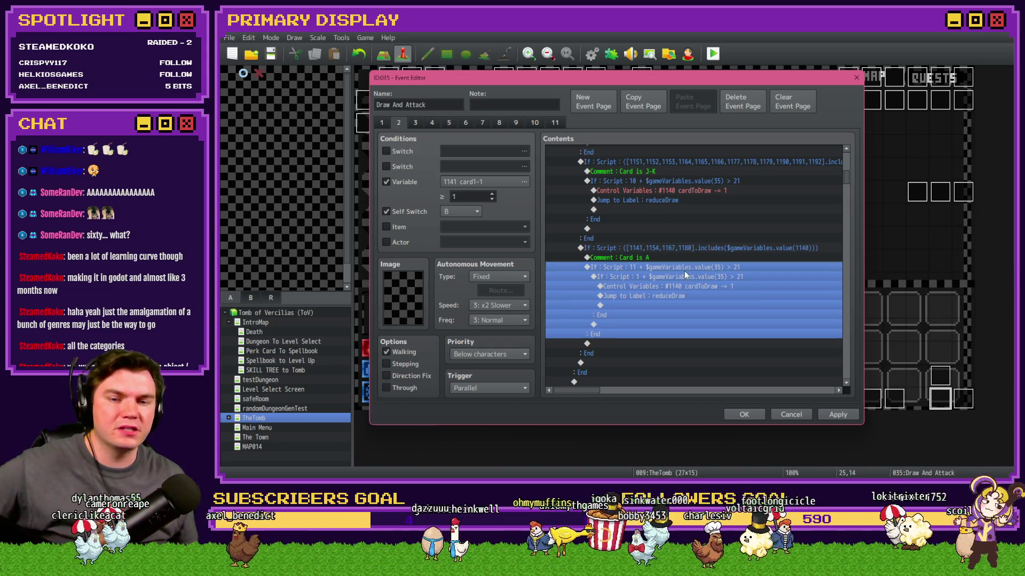
left_click(684, 269)
left_click(684, 276)
left_click(683, 270)
left_click(685, 276)
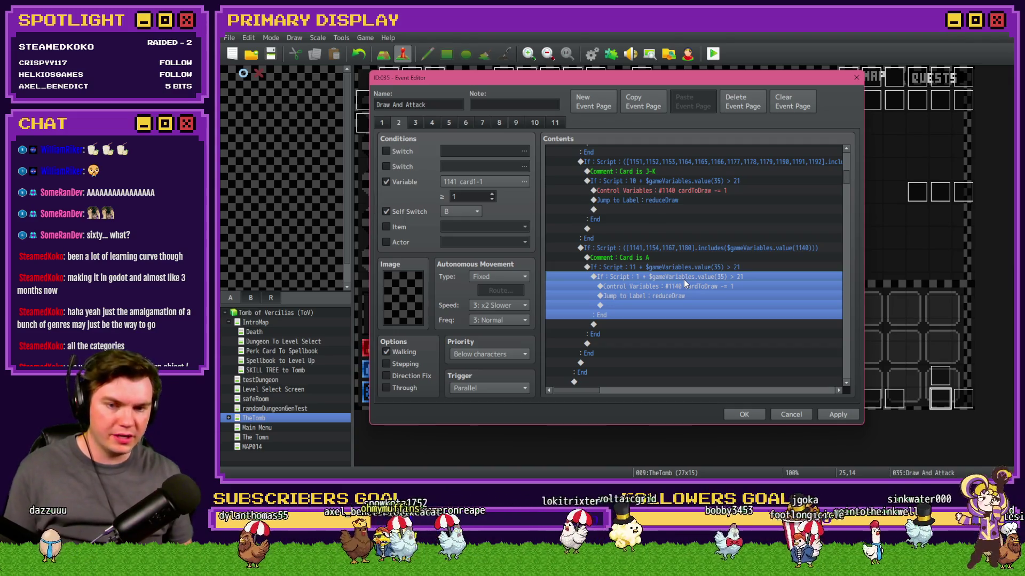
left_click(684, 270)
left_click(685, 274)
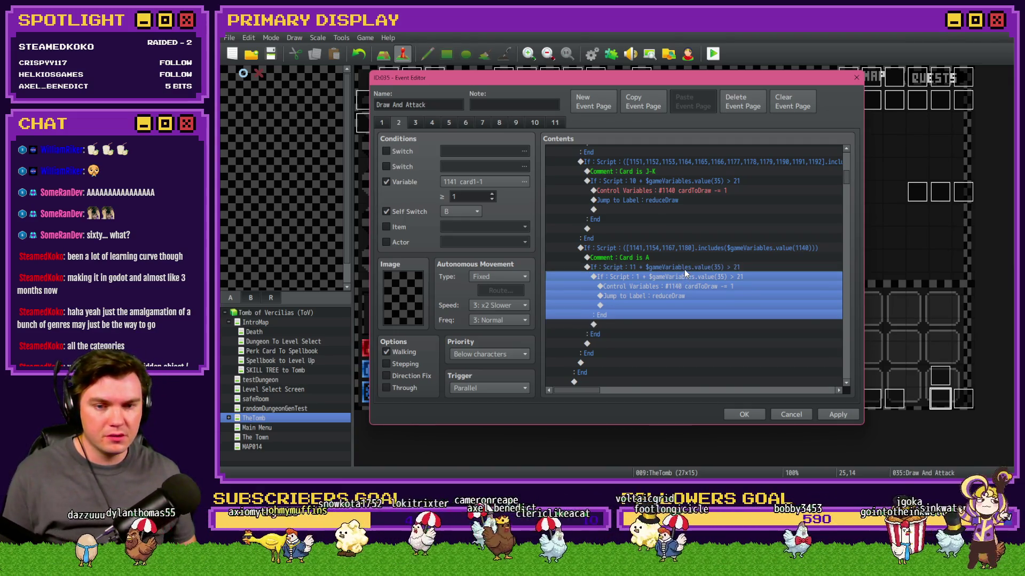
key("ctrl+x")
left_click(685, 270)
key("Delete")
key("ctrl+v")
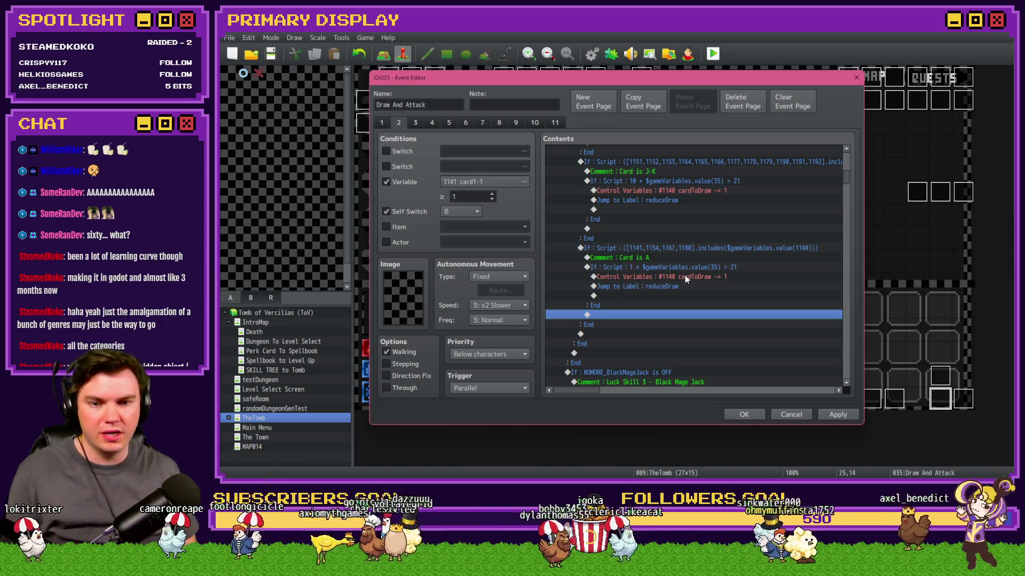
Review the Card is A rows: comment, If Script 1, cardToDraw subtraction and Jump to Label reduceDraw.
left_click(684, 258)
left_click(683, 267)
left_click(681, 277)
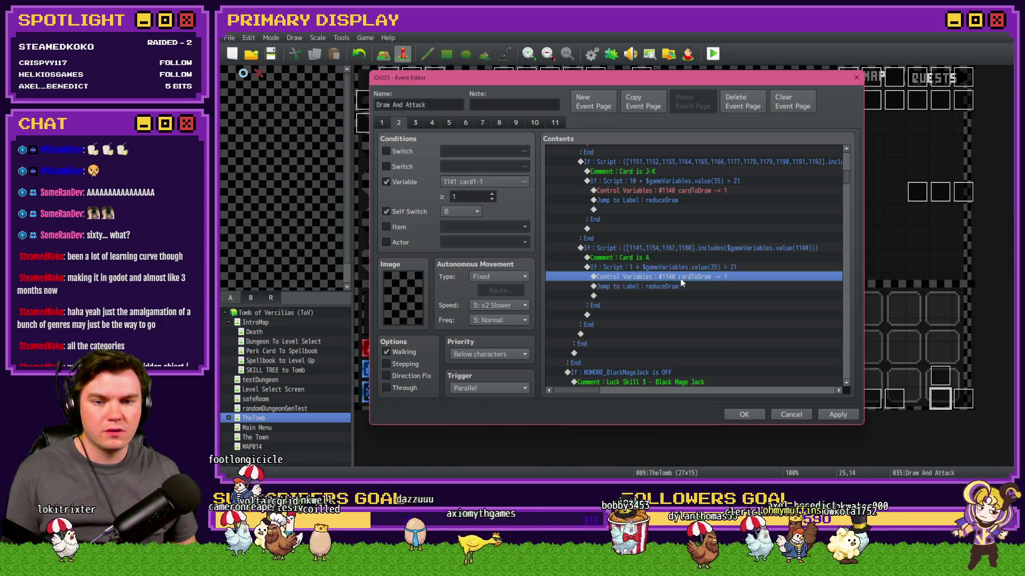
left_click(678, 286)
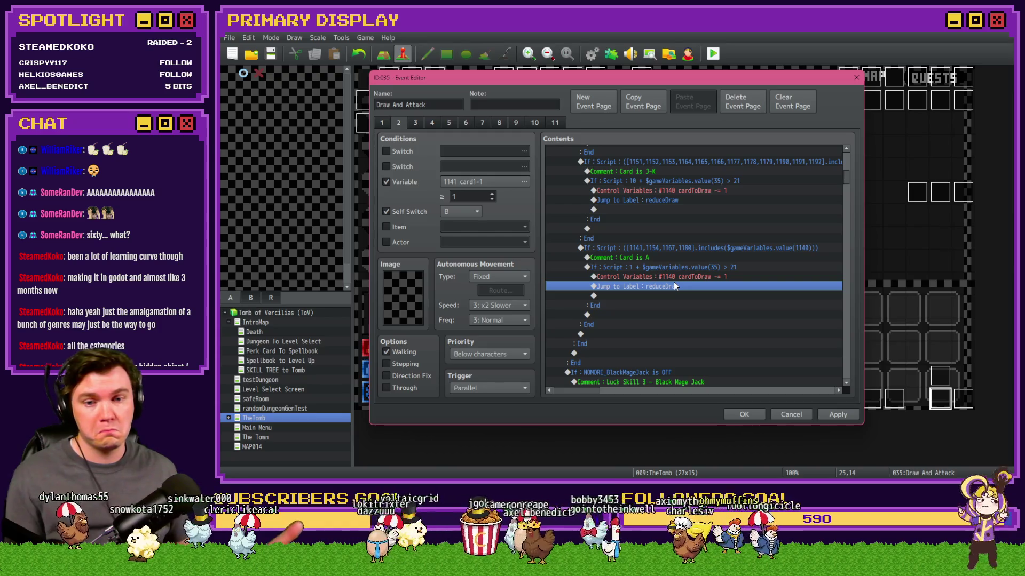
Delete the nested If block under the Card is A comment.
left_click(649, 250)
left_click(648, 258)
left_click(649, 267)
left_click(652, 259)
left_click(654, 266)
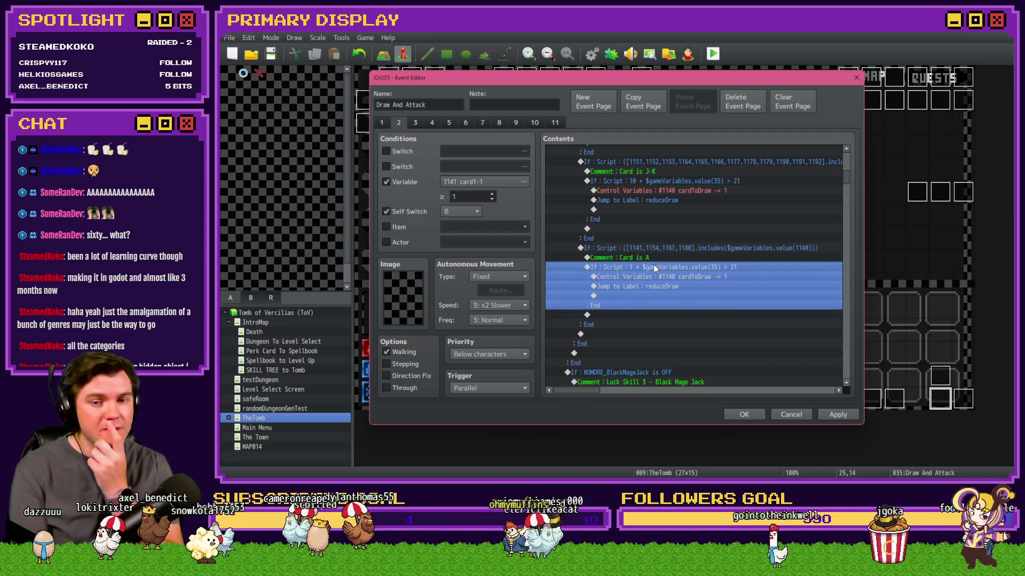
key("Delete")
left_click(655, 249)
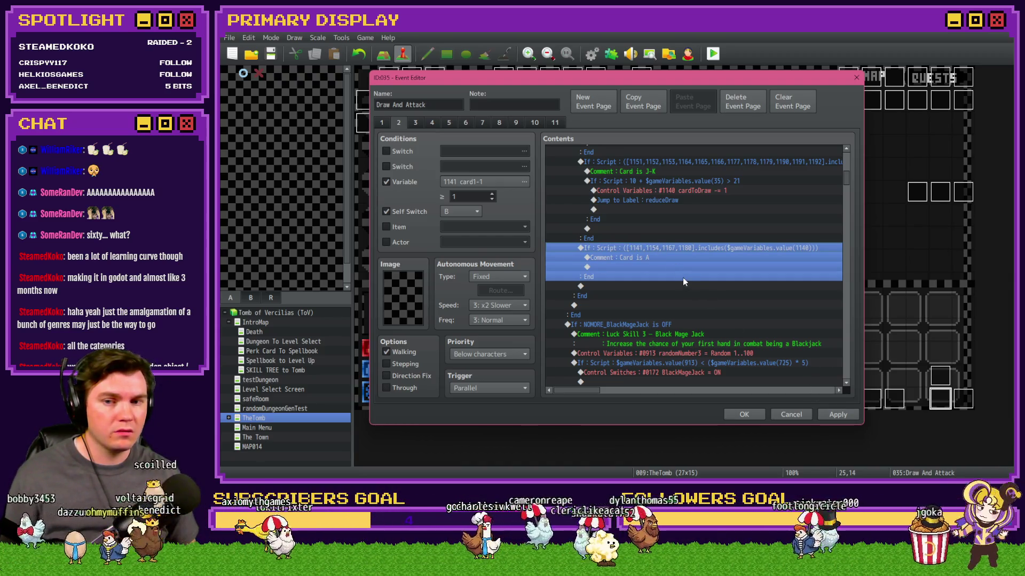
Apply the event changes, check page 3 and close the event editor with OK.
left_click(831, 415)
scroll(662, 284, "up", 5)
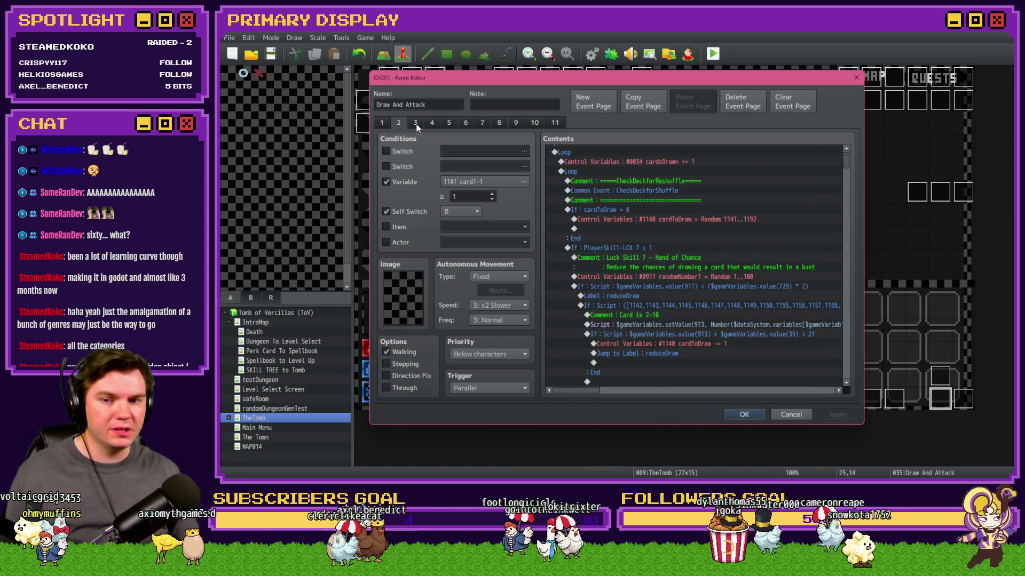
left_click(416, 124)
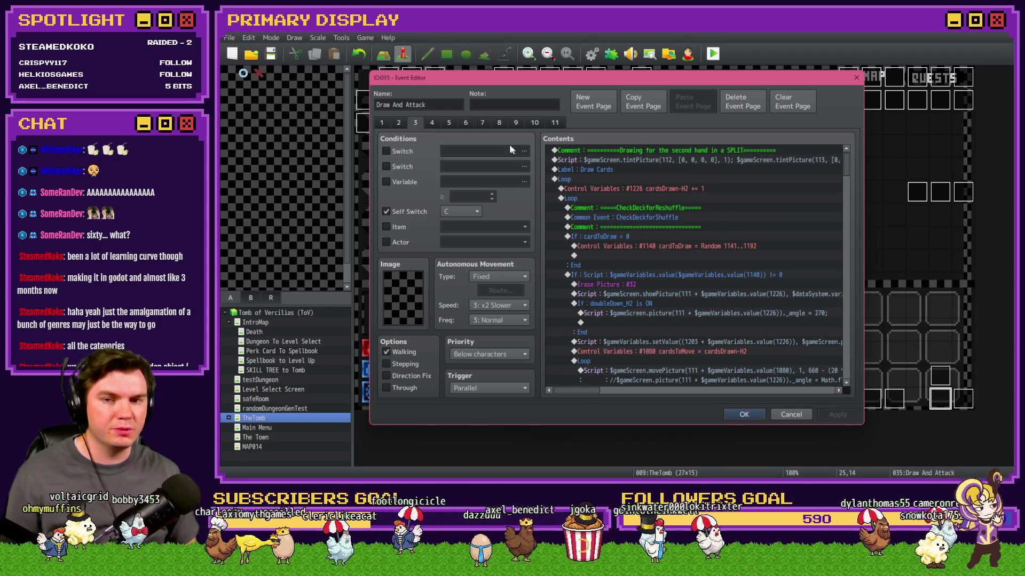
left_click(744, 416)
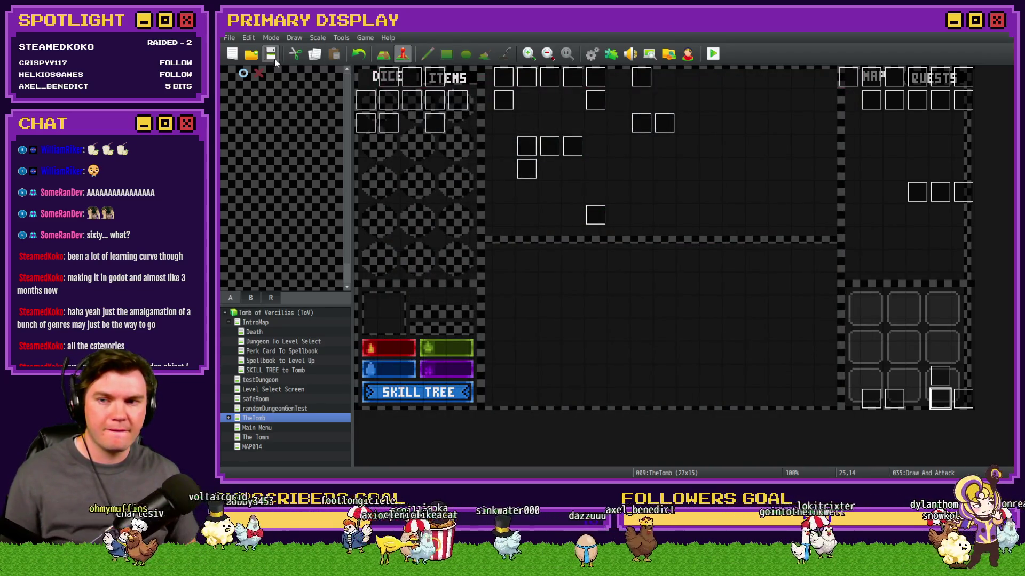
Start a playtest with Mathra's Ale Soaked Gauntlet, then restart and take Nick's Hat of Divine Wisdom.
key("F12")
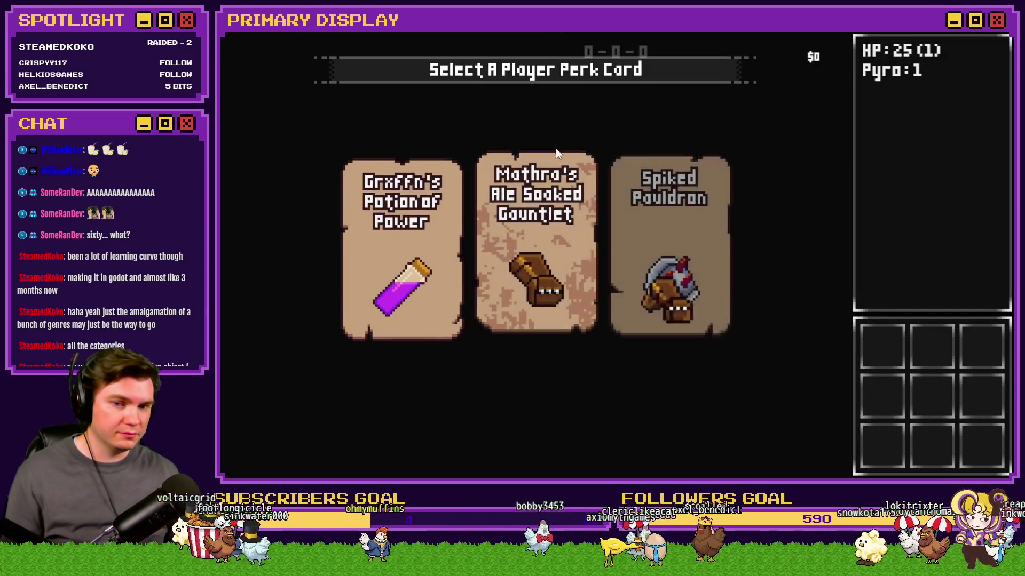
left_click(558, 160)
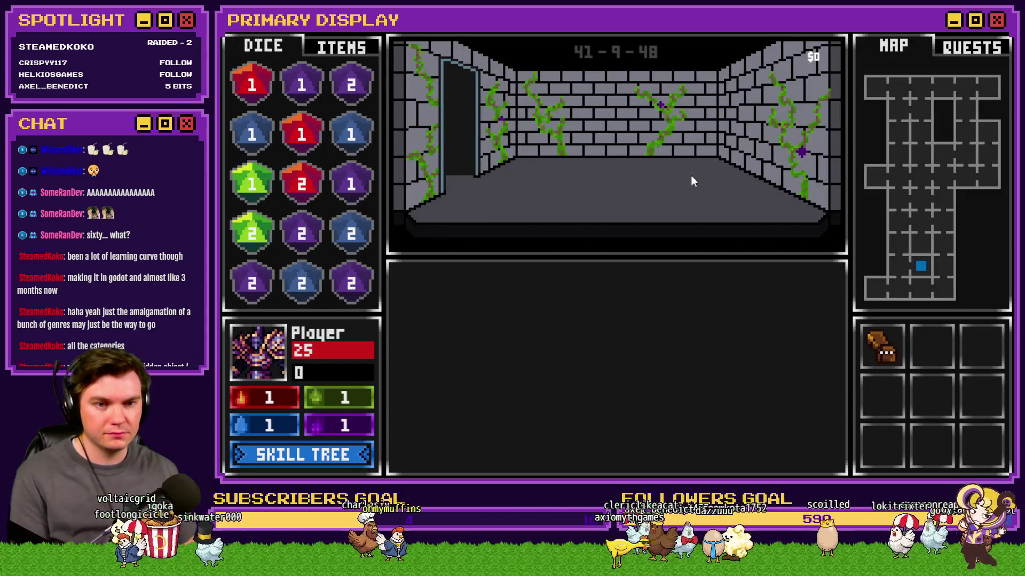
key("w")
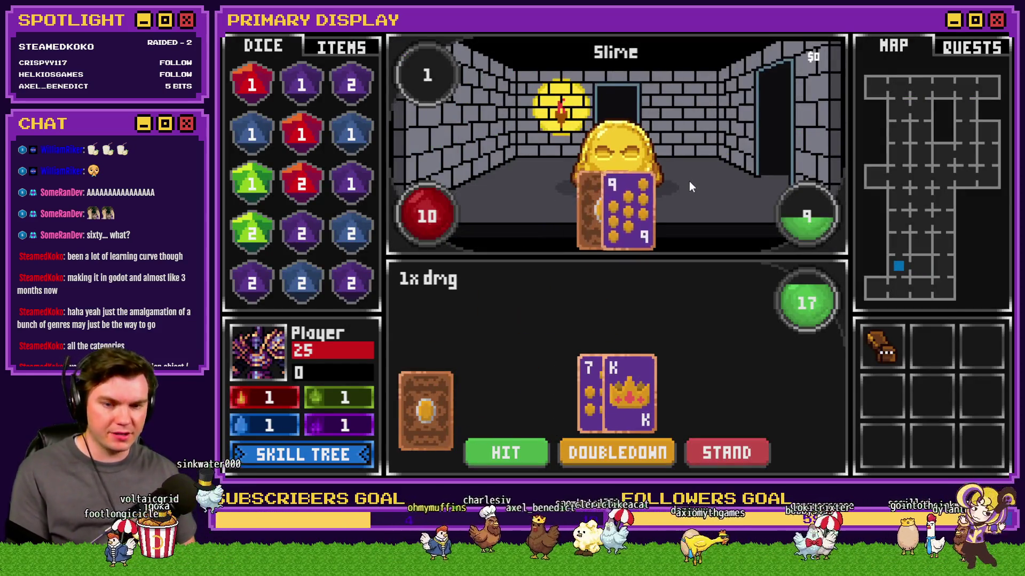
key("F12")
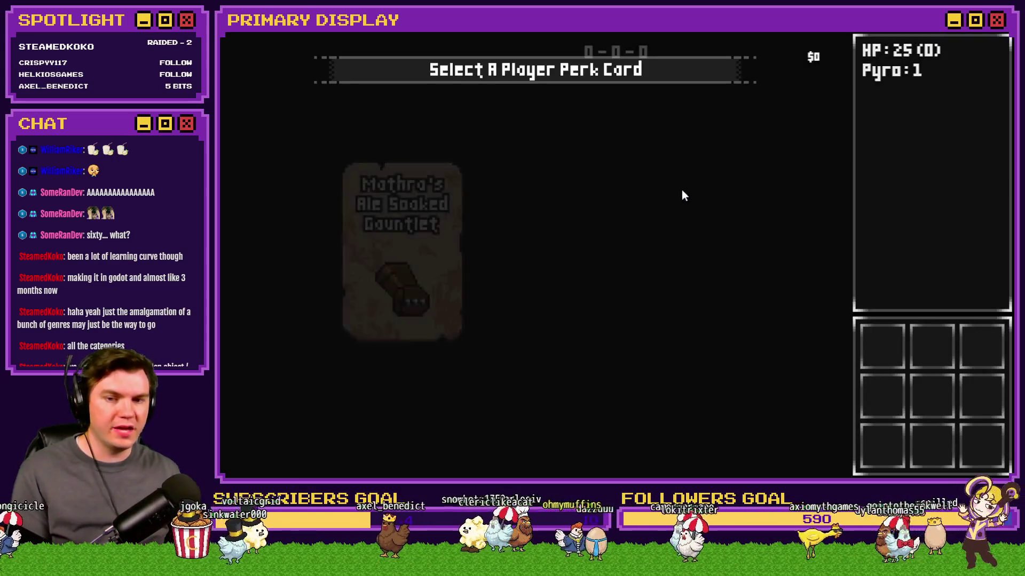
left_click(575, 230)
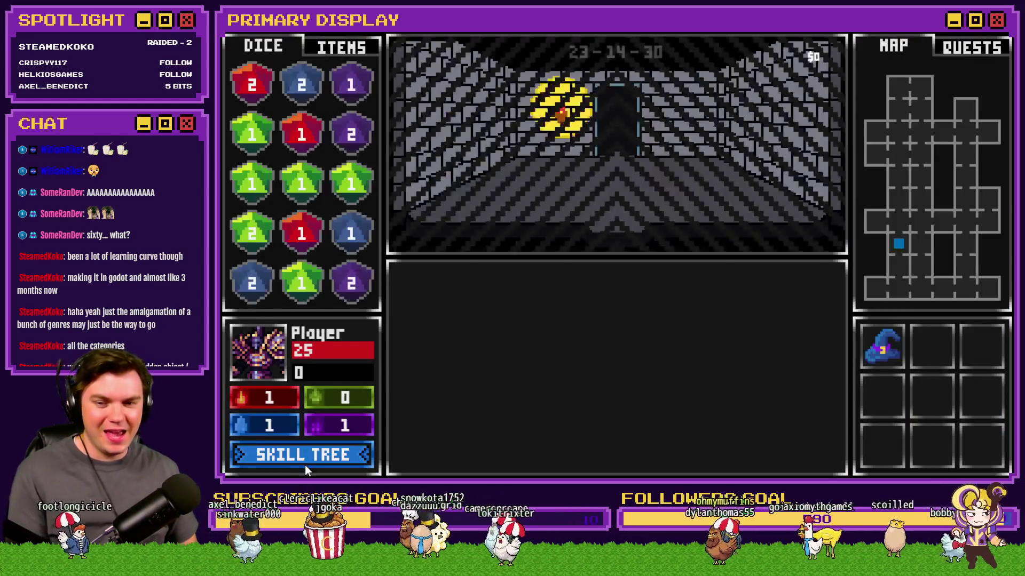
Spend skill points up the Luck tree to unlock Hand of Chance.
left_click(304, 463)
left_click(813, 328)
left_click(910, 278)
left_click(816, 267)
left_click(862, 223)
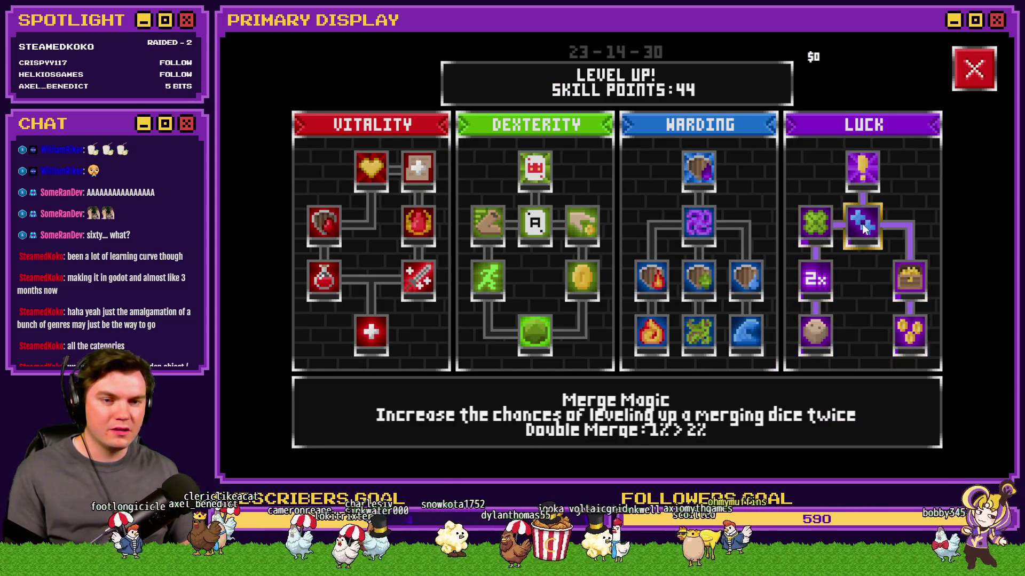
Max Hand of Chance at 30% and bring up debug variables 0721–0730.
left_click(871, 177)
left_click(871, 177)
left_click(871, 178)
left_click(871, 178)
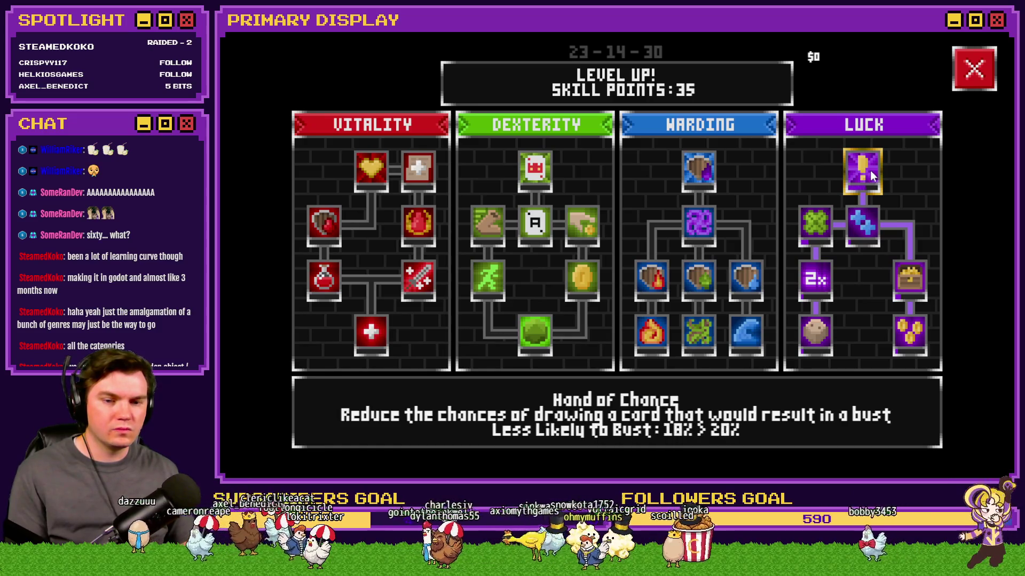
left_click(870, 171)
left_click(870, 171)
key("F9")
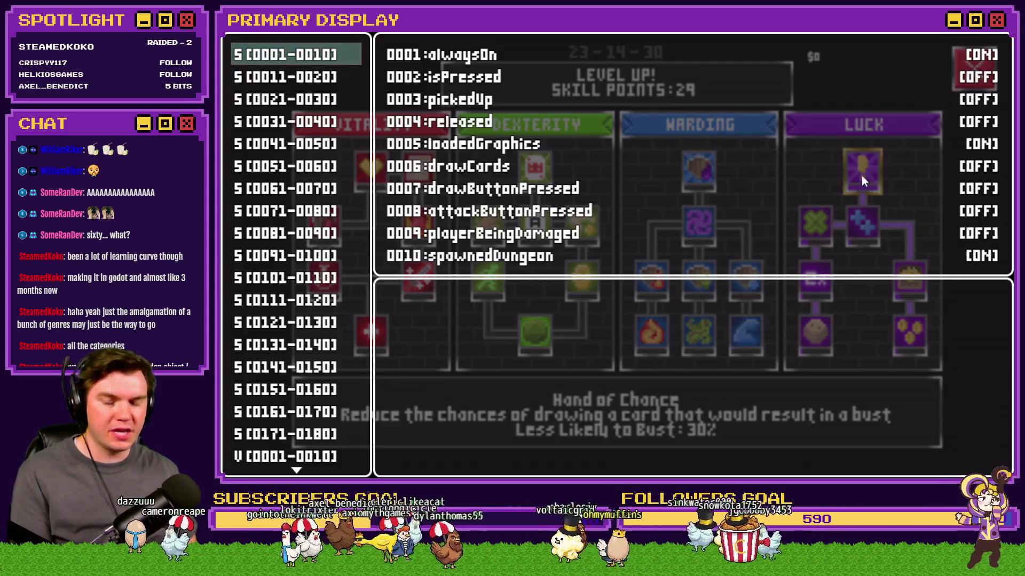
key("Up")
scroll(304, 341, "up", 14)
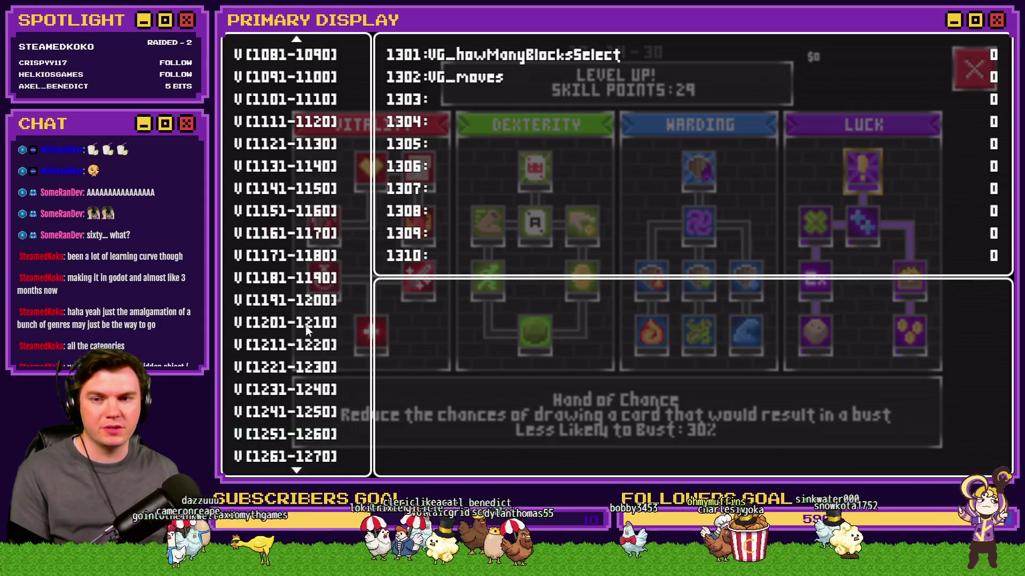
scroll(304, 342, "up", 14)
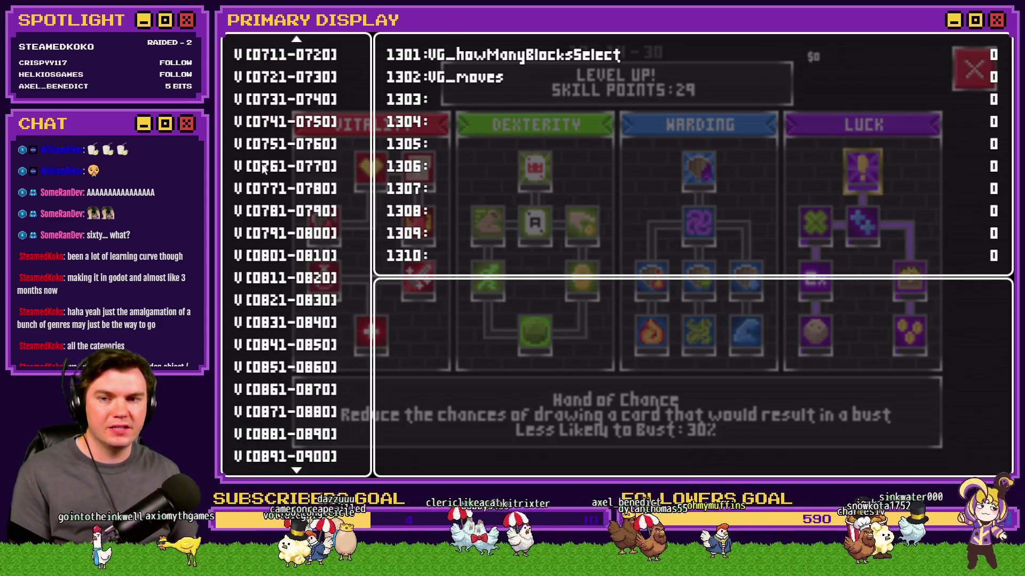
key("Up")
key("Up")
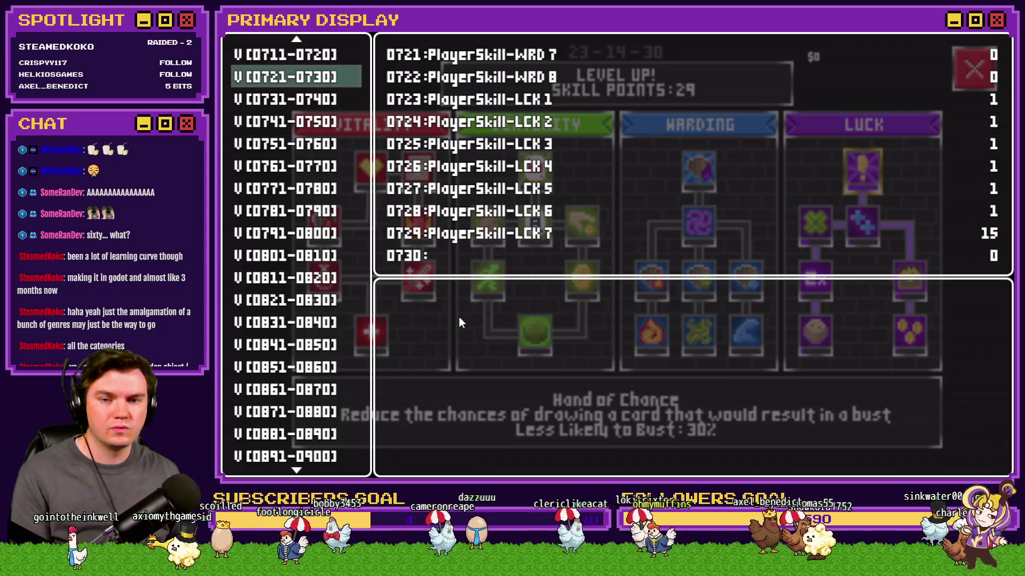
key("Return")
Raise variable 0729 PlayerSkill-LCK 7 until bust protection reads 100%, then walk into a Geo Elemental fight.
key("Up")
key("Up")
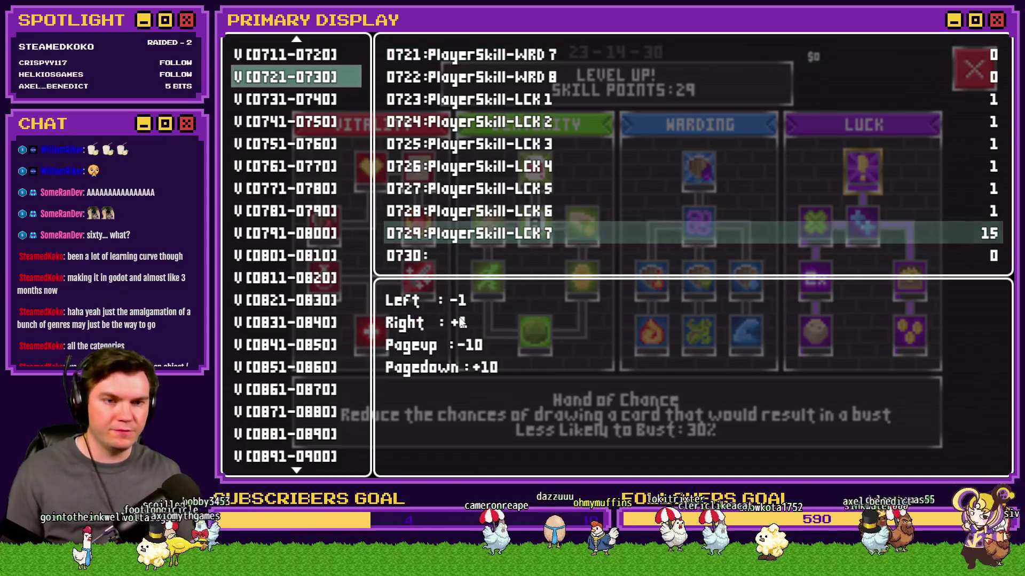
key("Page_Down")
key("Page_Down")
key("Page_Down")
key("Right")
key("Right")
key("Right")
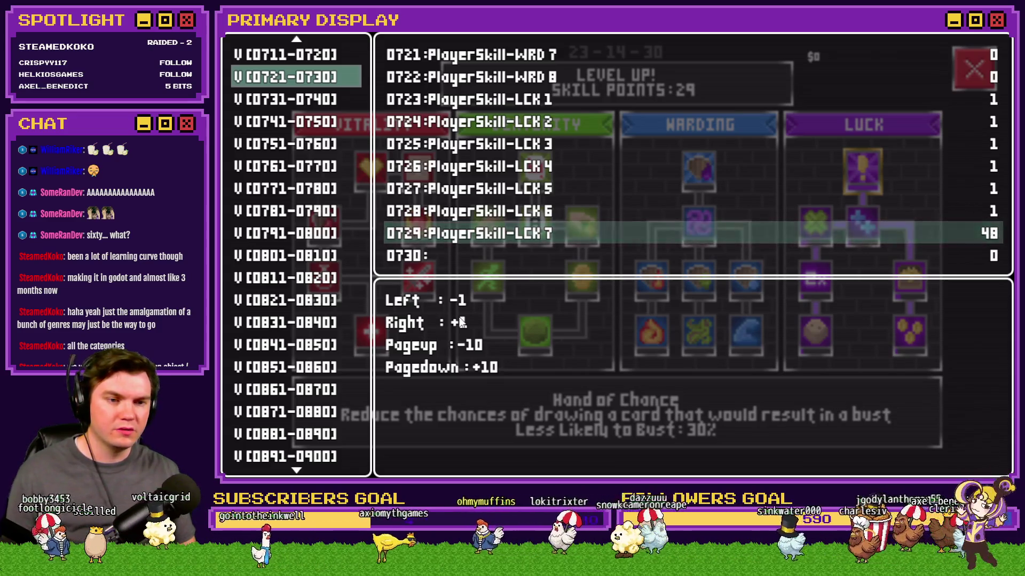
key("Escape")
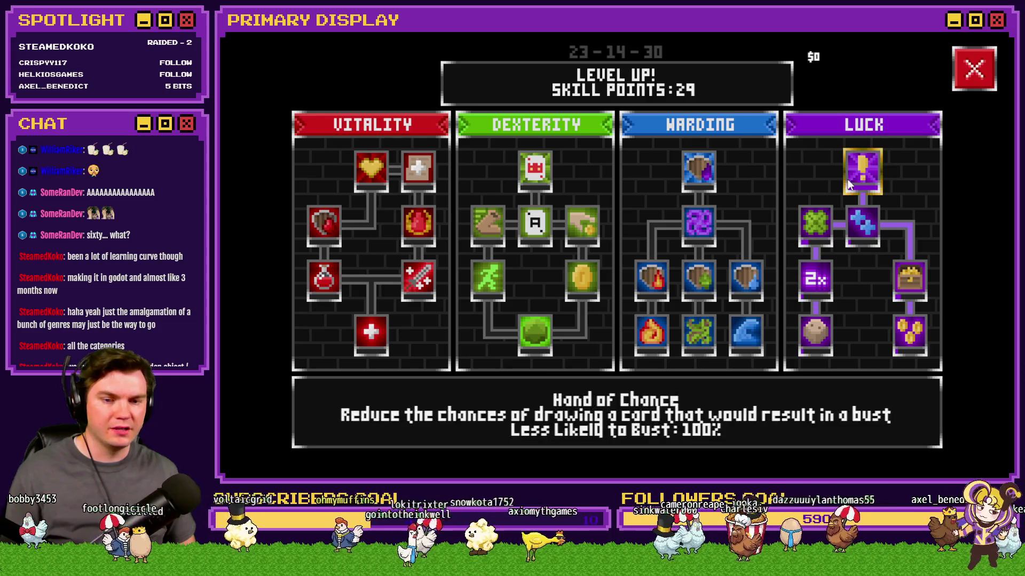
left_click(965, 84)
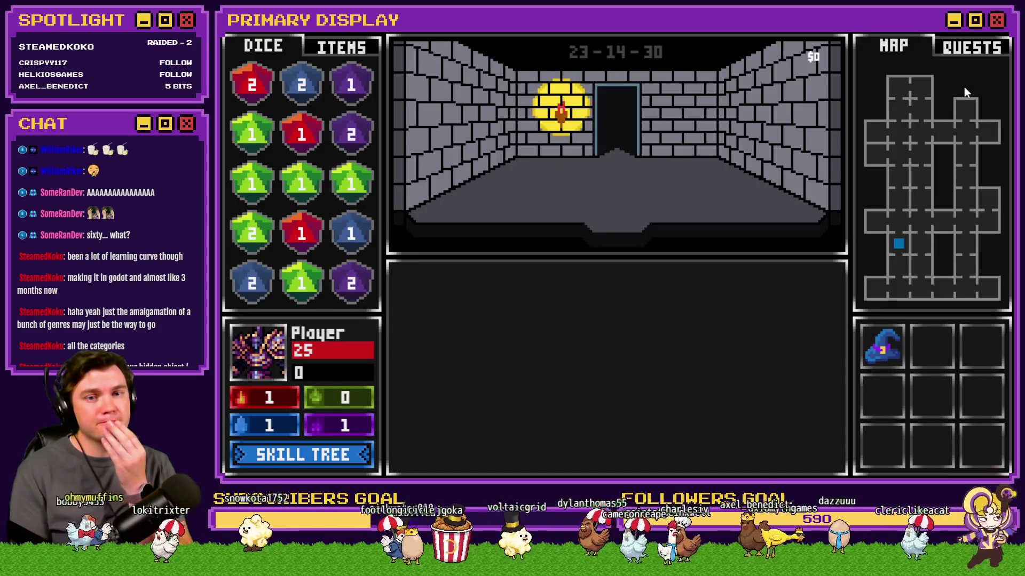
key("w")
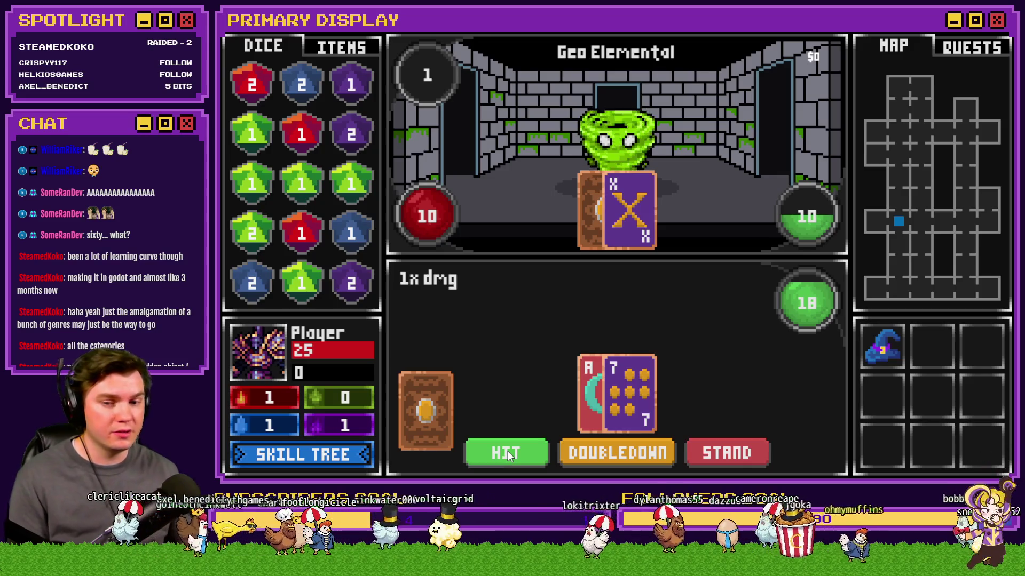
Hit repeatedly across several Geo Elemental hands, even at 21, until the player drops to 19 HP.
left_click(516, 459)
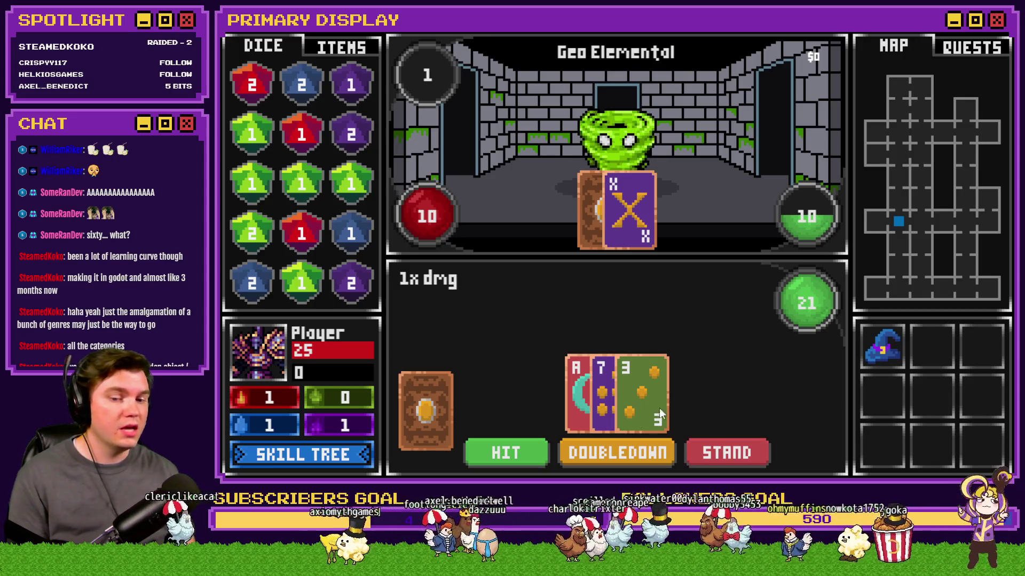
left_click(511, 452)
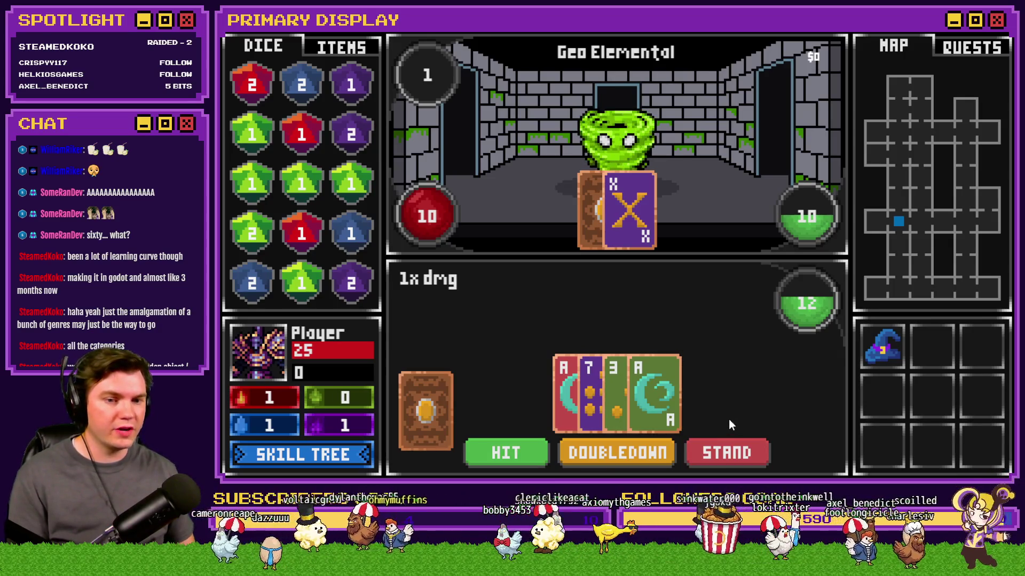
left_click(501, 453)
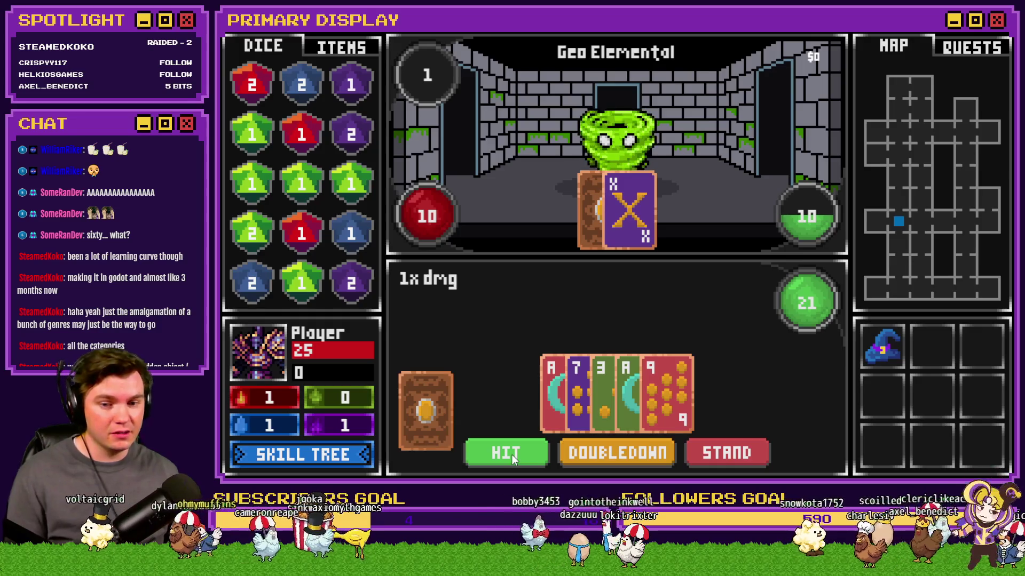
left_click(511, 454)
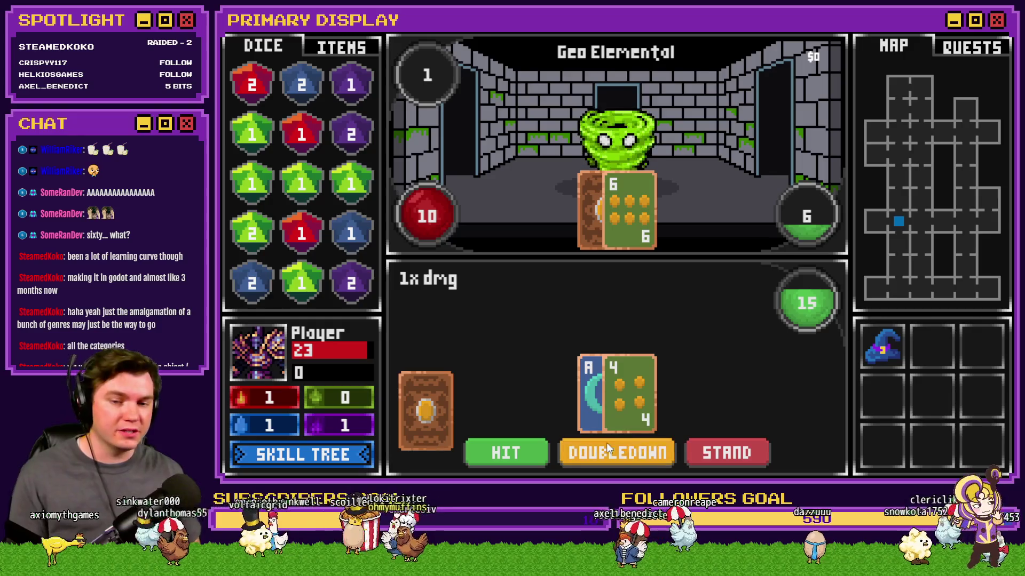
left_click(507, 453)
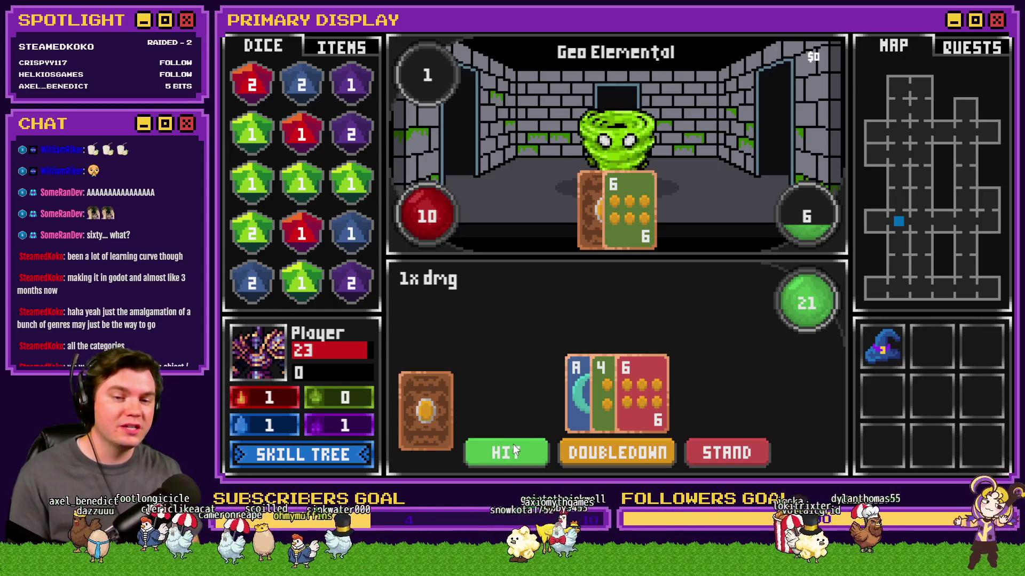
left_click(503, 460)
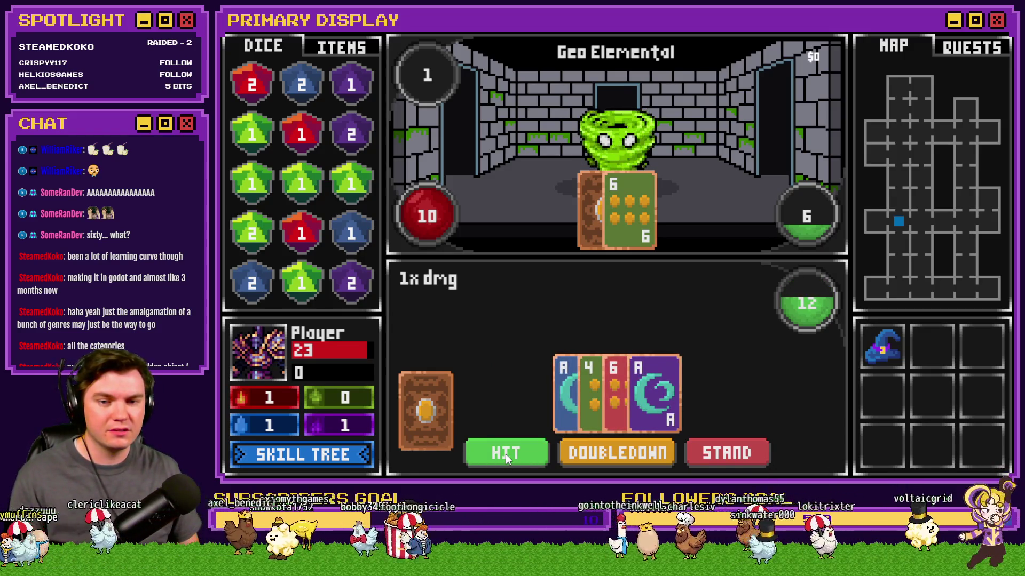
left_click(505, 454)
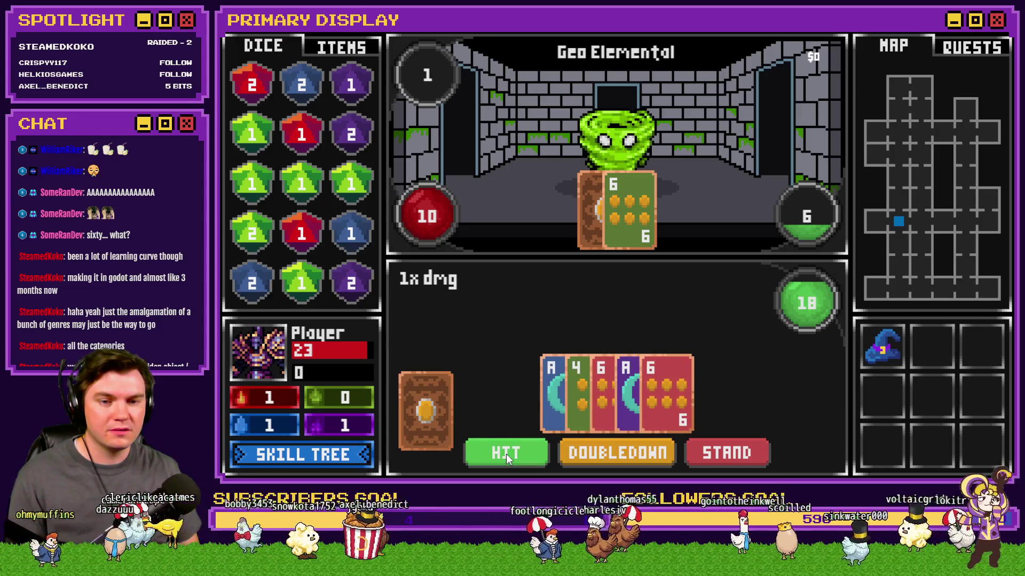
left_click(506, 454)
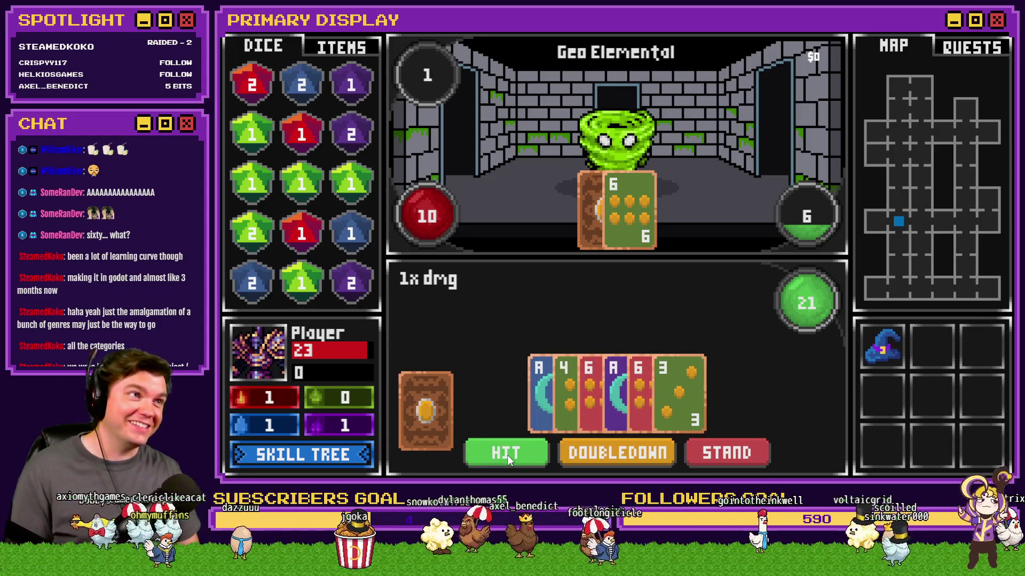
left_click(507, 456)
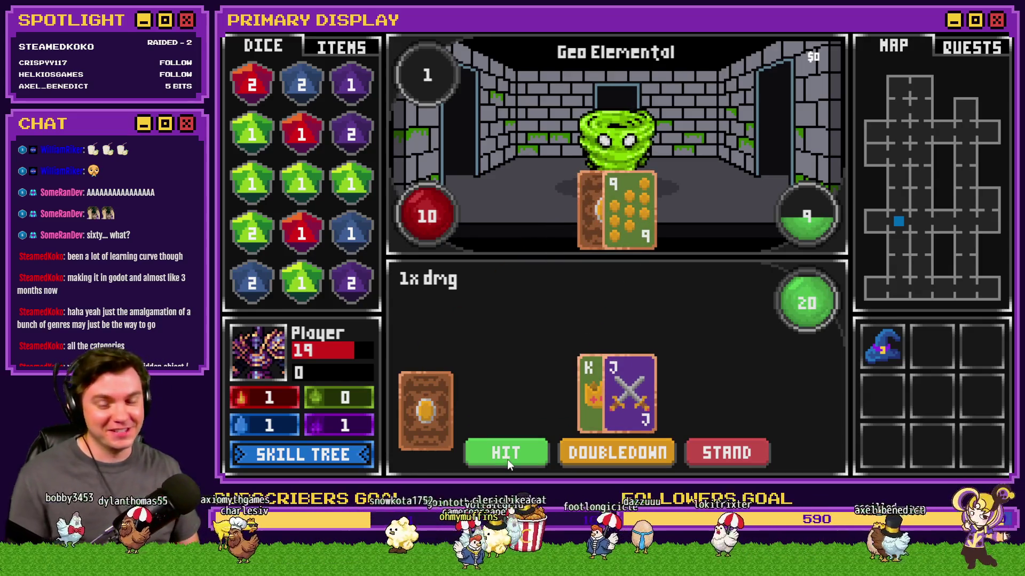
Hit several times including at 21, stand, then check the item inventory.
left_click(507, 458)
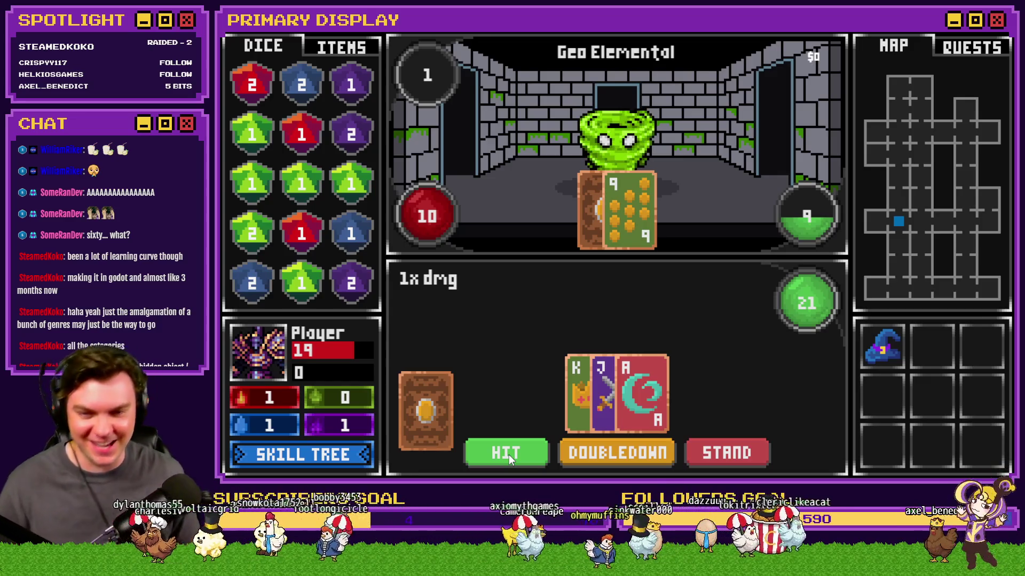
left_click(509, 455)
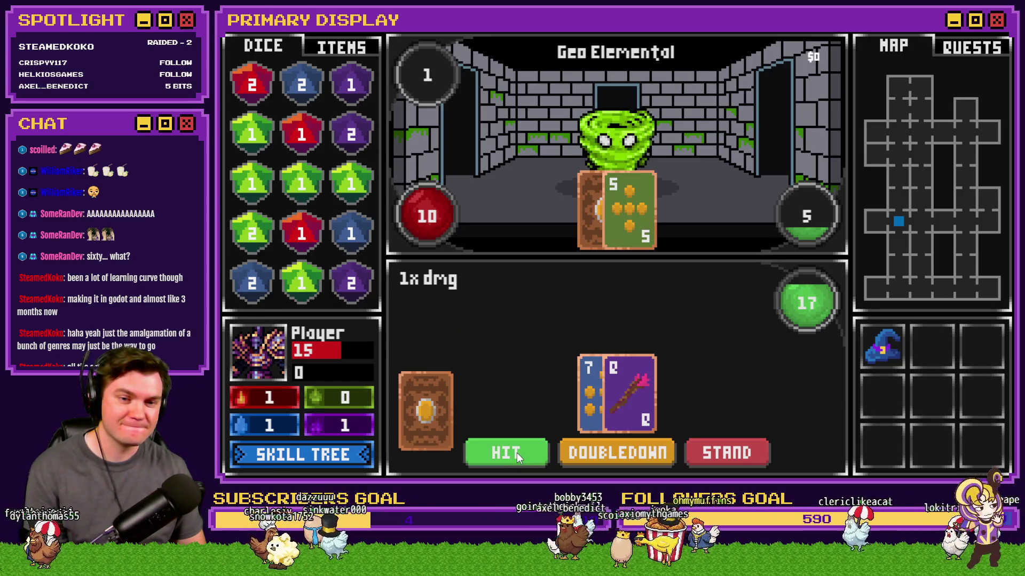
left_click(516, 453)
left_click(517, 453)
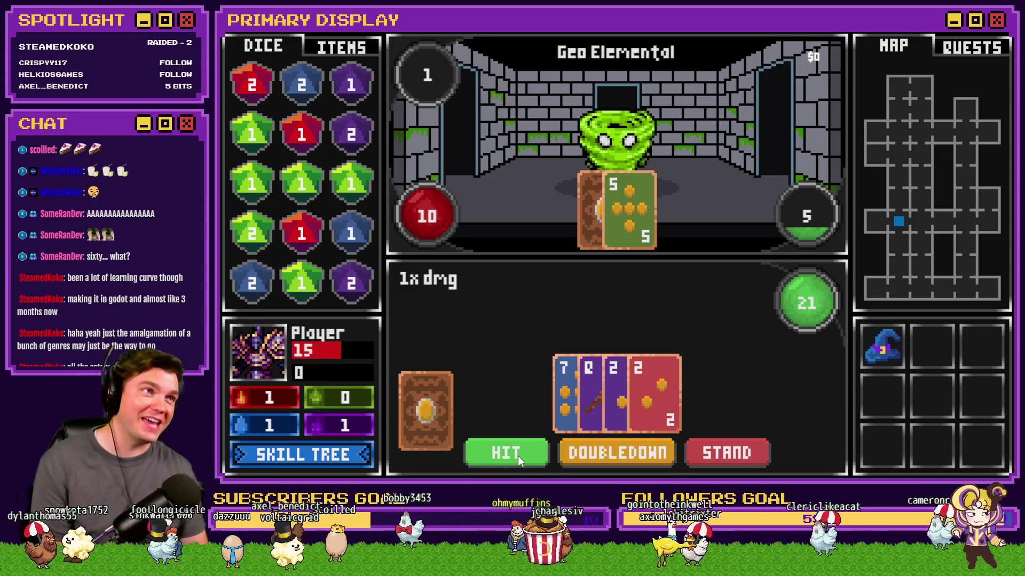
left_click(727, 453)
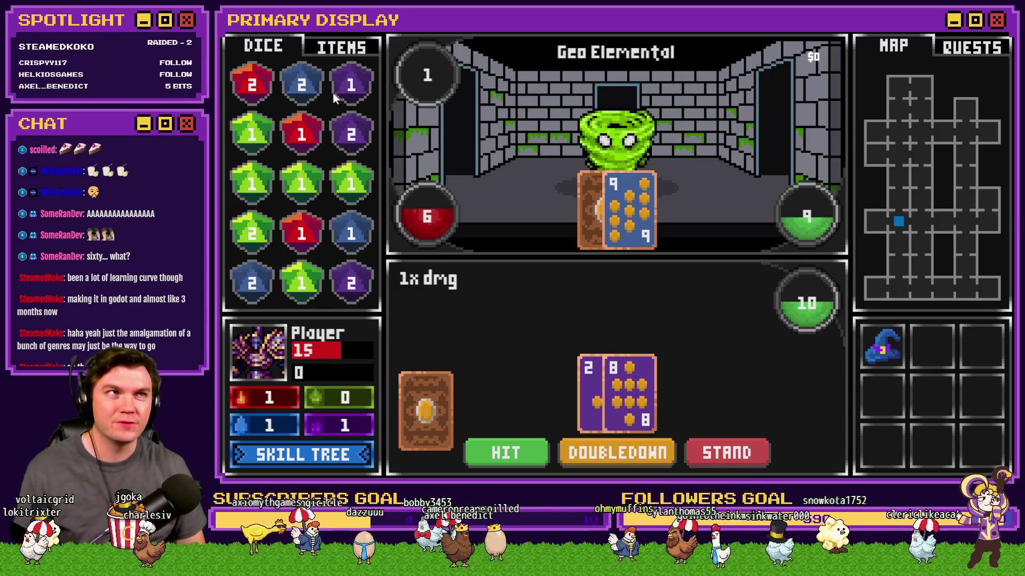
left_click(334, 49)
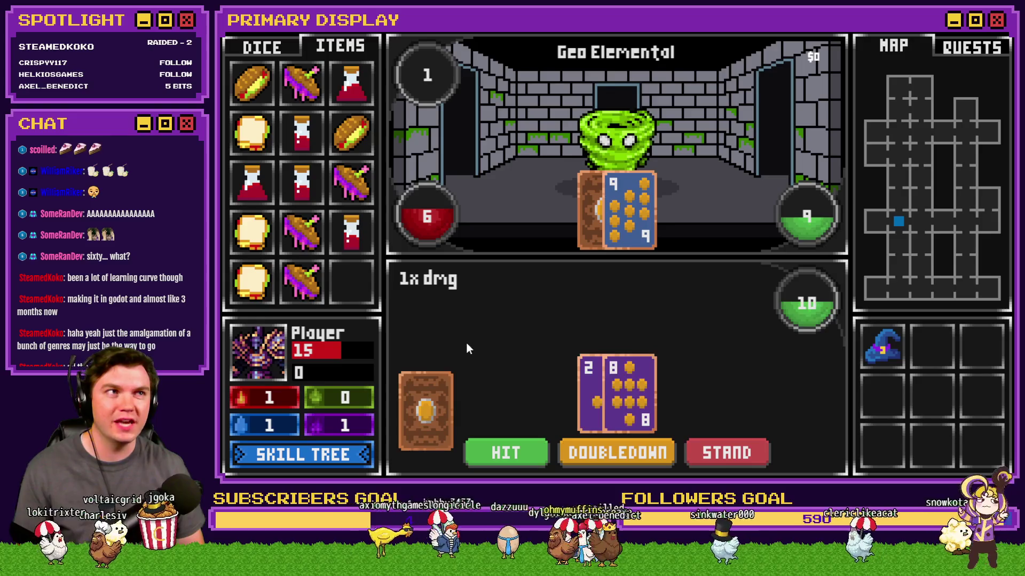
mouse_move(306, 251)
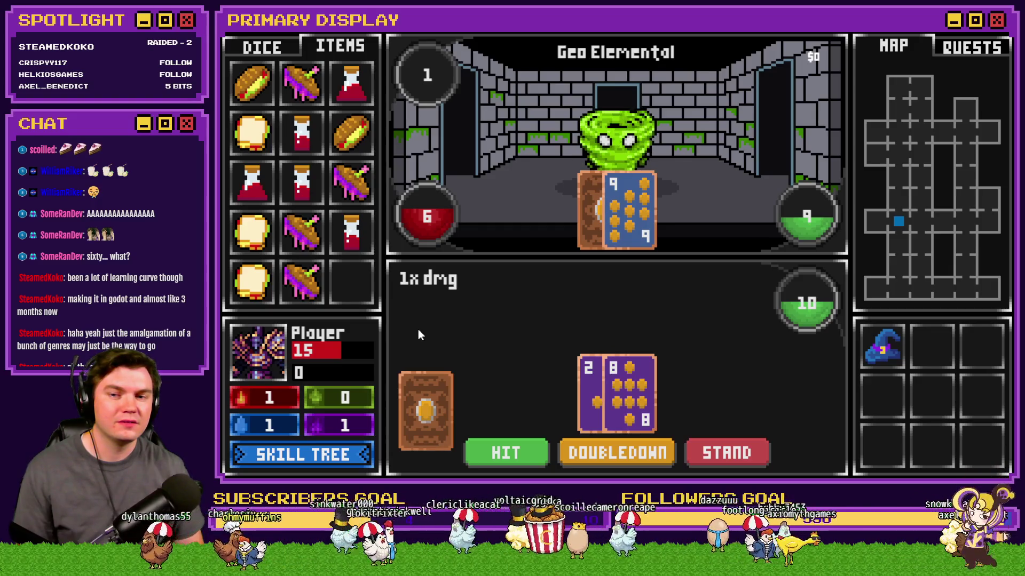
Play the final hits and stands until the Geo Elemental falls and the Rubble Golem appears.
left_click(518, 453)
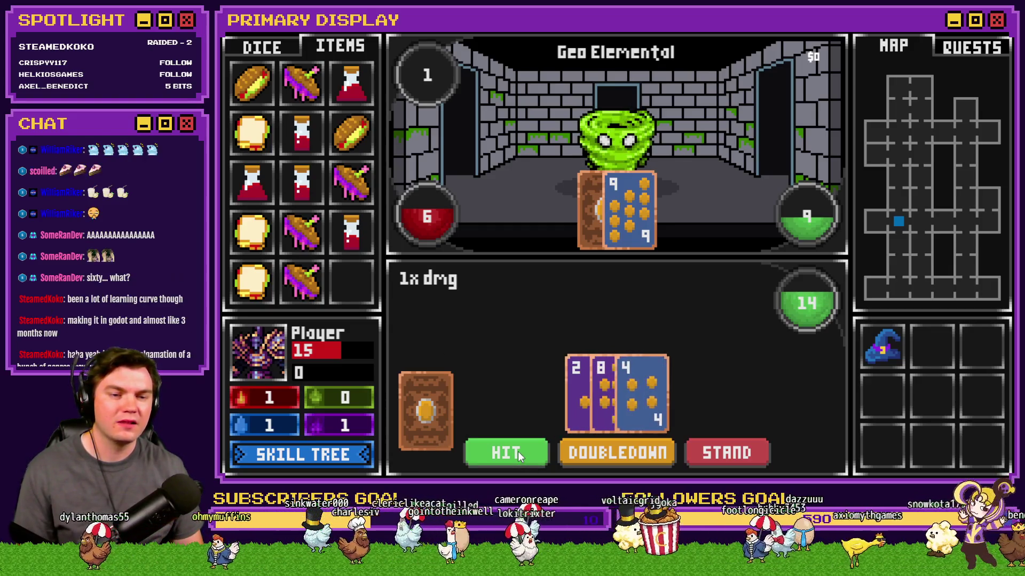
left_click(518, 452)
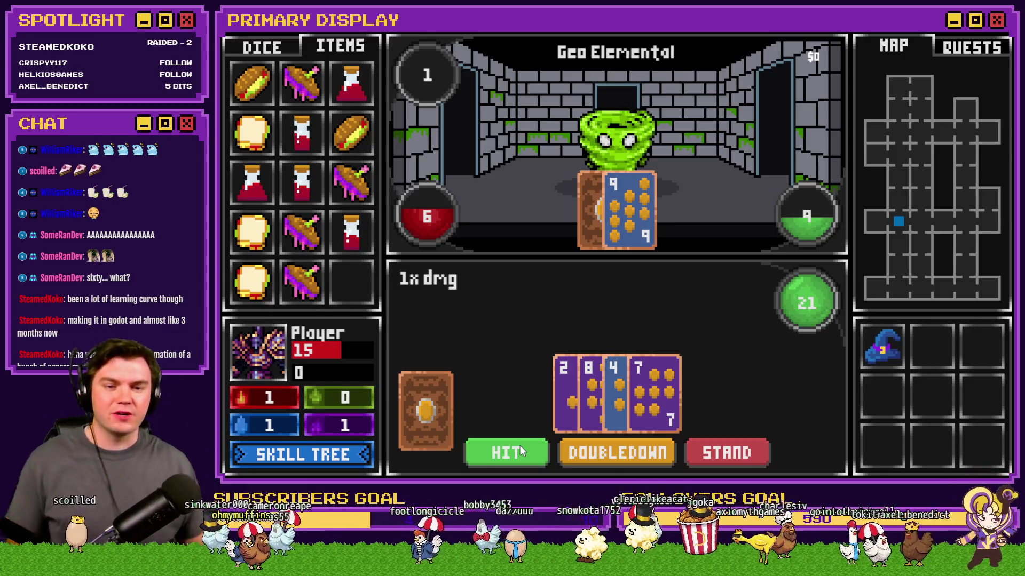
left_click(742, 452)
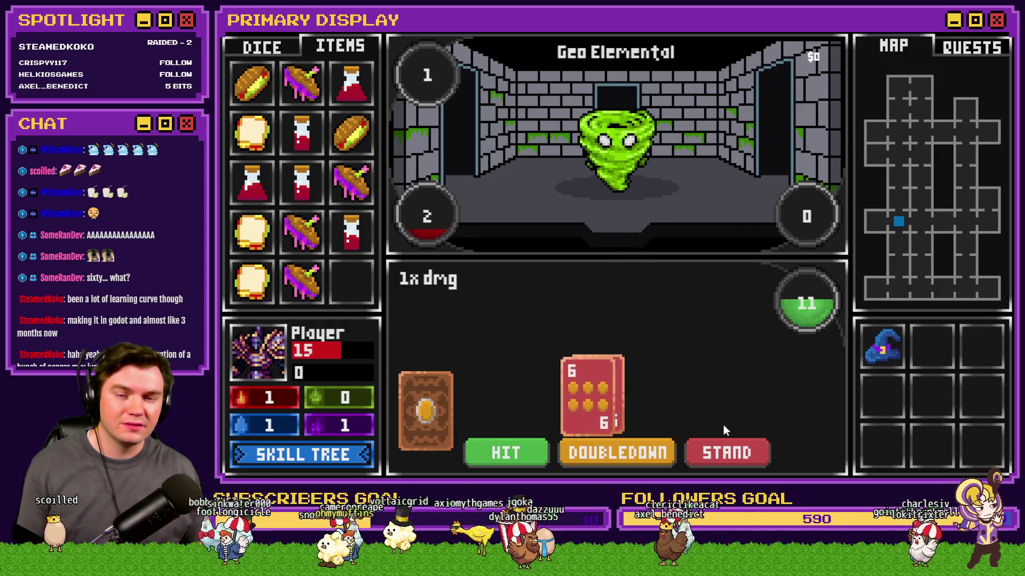
left_click(500, 455)
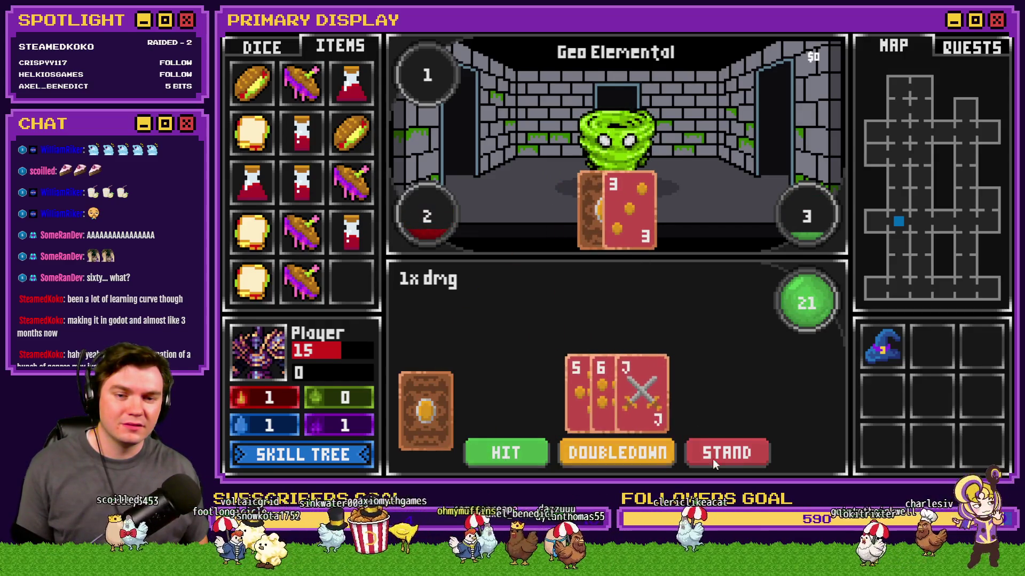
left_click(737, 453)
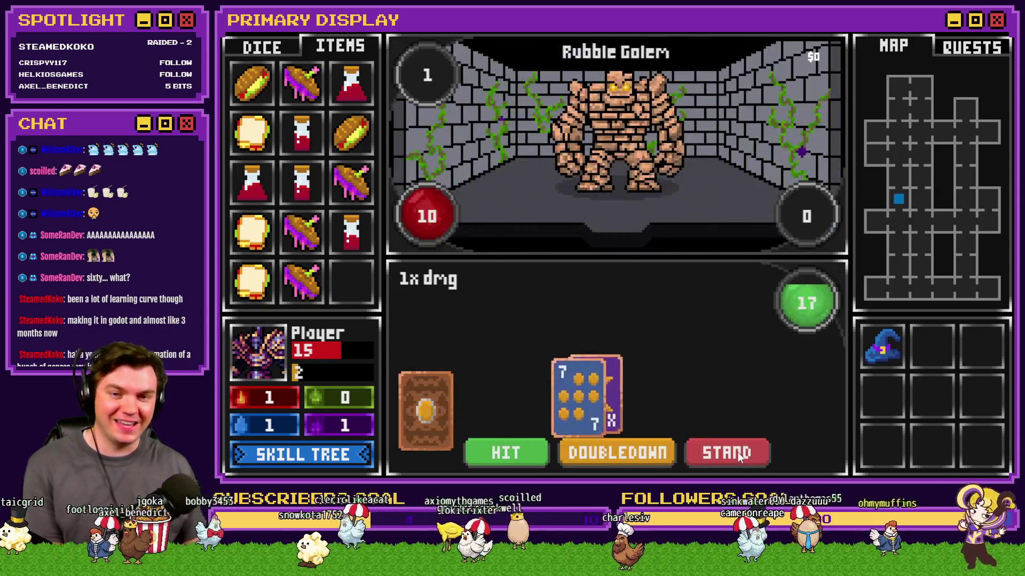
Draw to 21 against the Rubble Golem, stand, and close the skill tree.
left_click(504, 456)
left_click(509, 458)
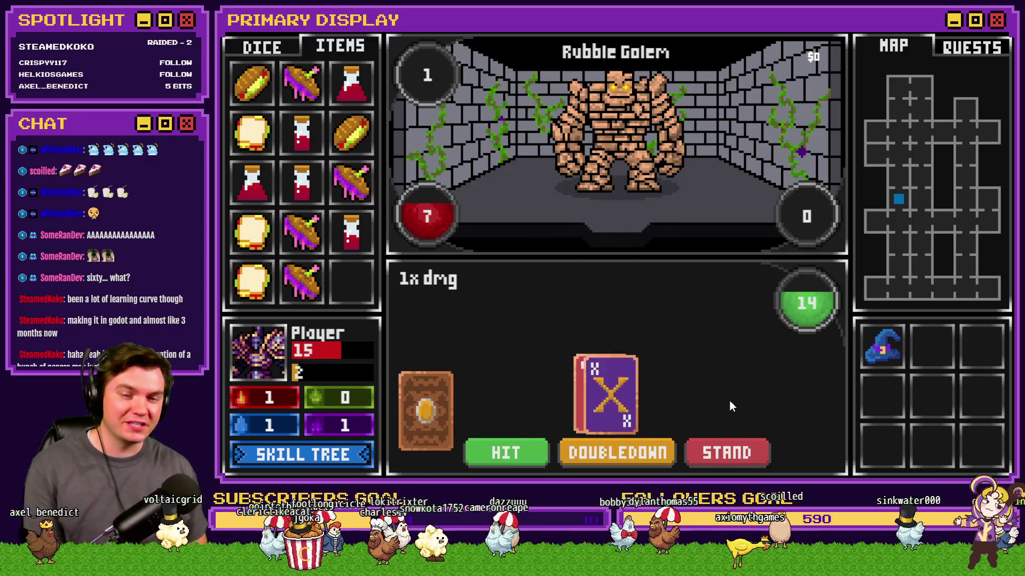
left_click(507, 456)
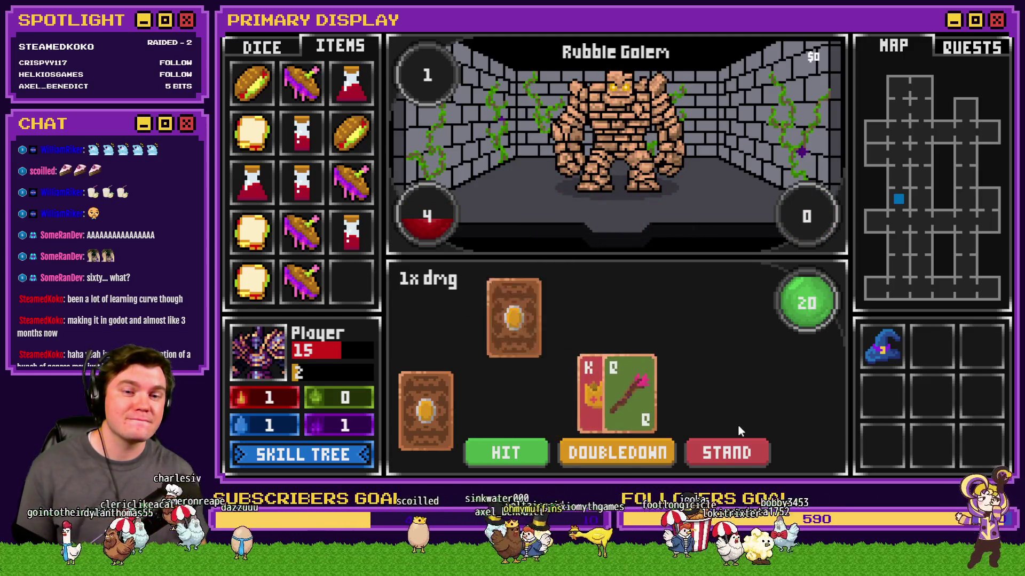
left_click(515, 443)
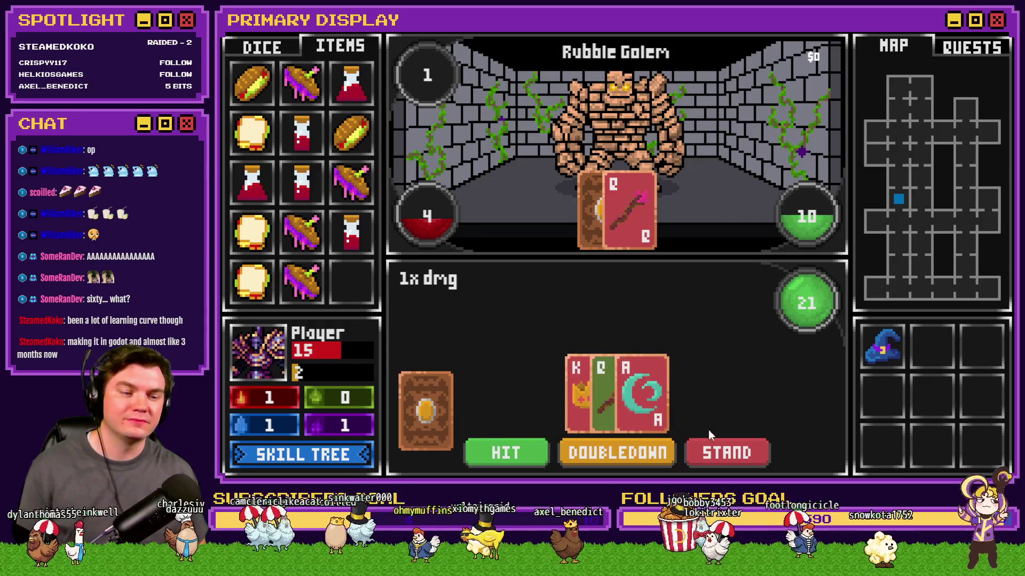
left_click(726, 452)
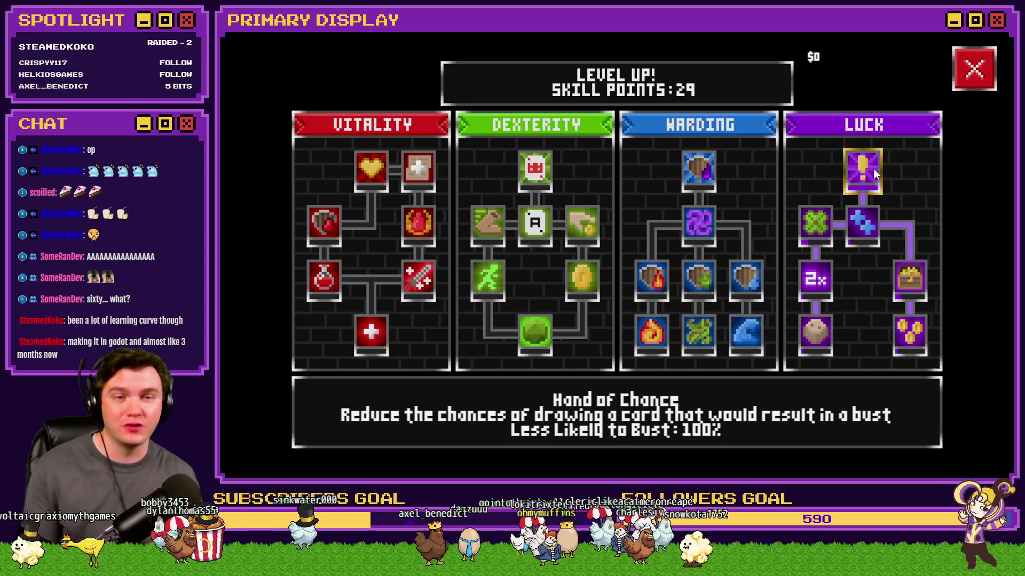
left_click(963, 85)
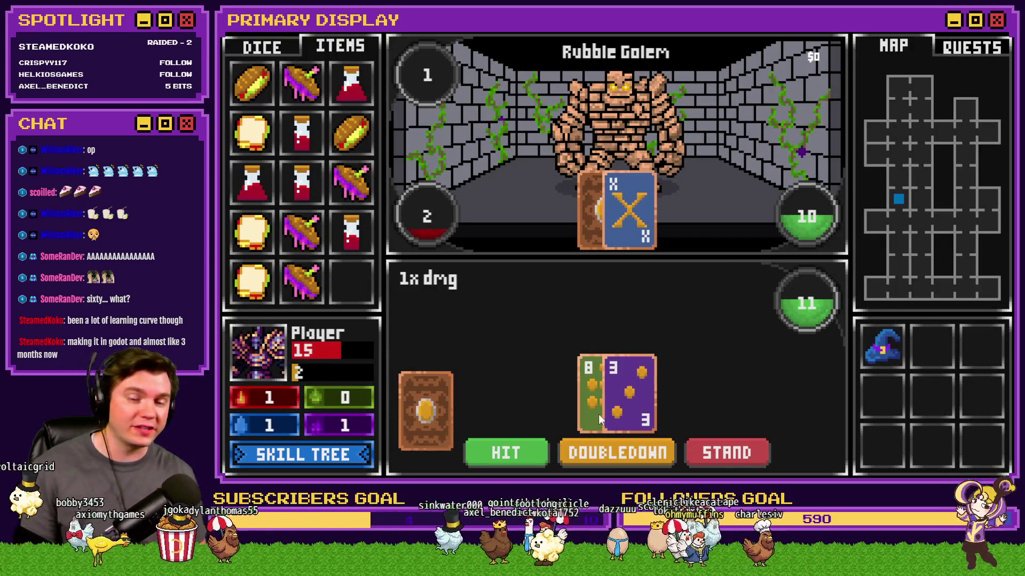
Play the next hands, betting odds on the tie, until the Rubble Golem is defeated.
left_click(518, 455)
left_click(518, 453)
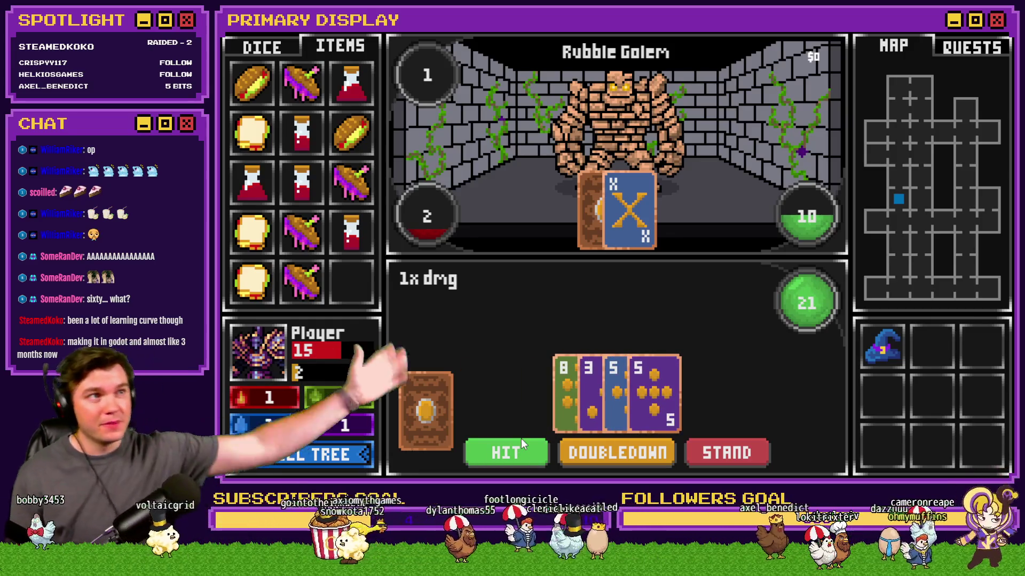
left_click(750, 456)
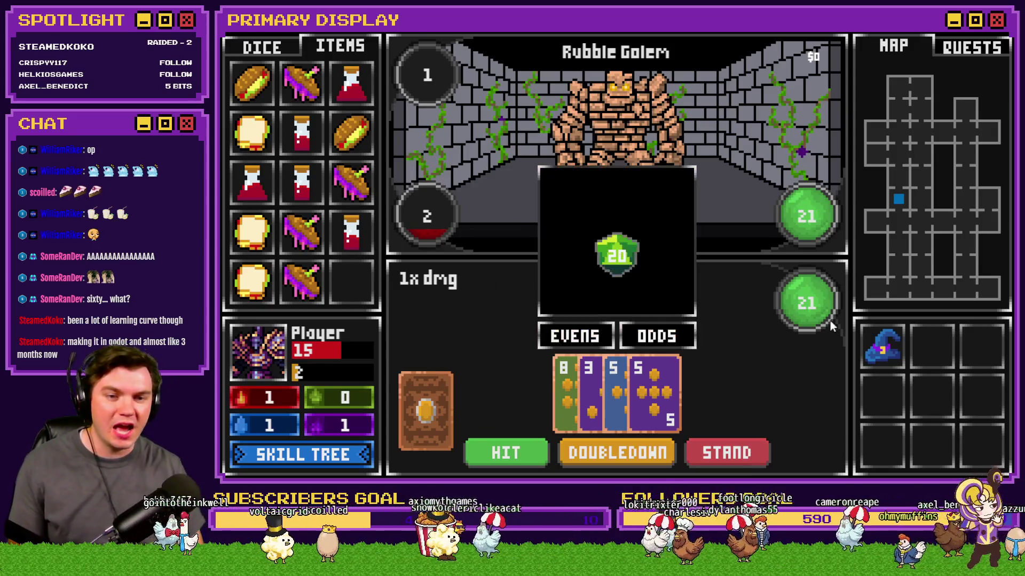
left_click(667, 340)
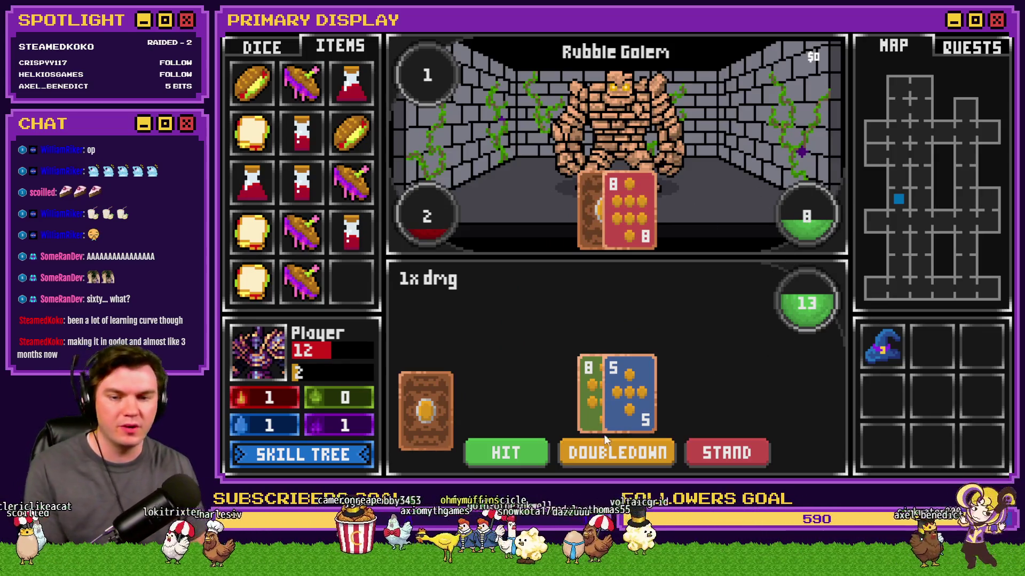
left_click(525, 454)
left_click(747, 456)
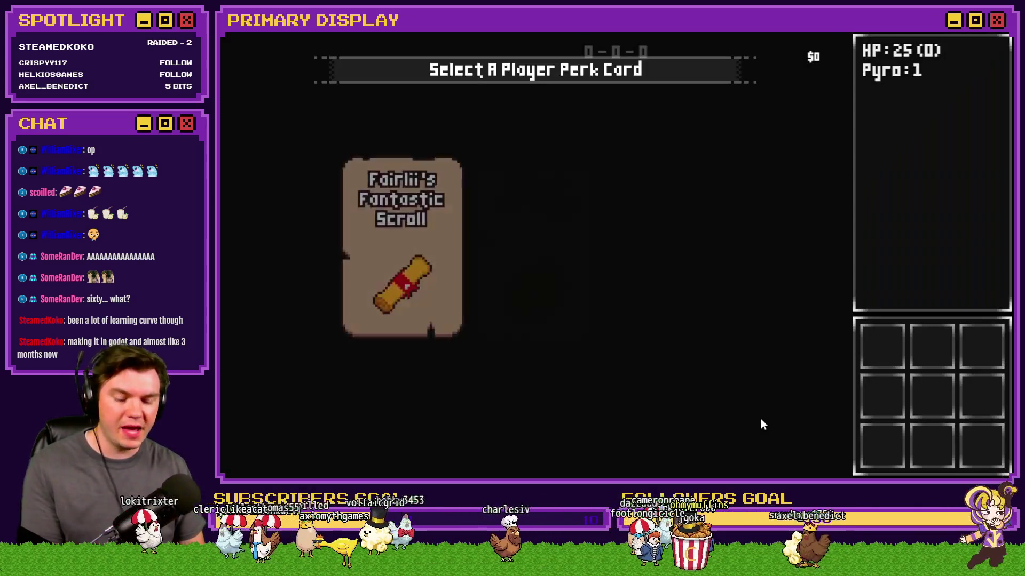
Take Axel's Wheel of Cheese and unlock the Luck tree skills up to Hand of Chance.
left_click(690, 300)
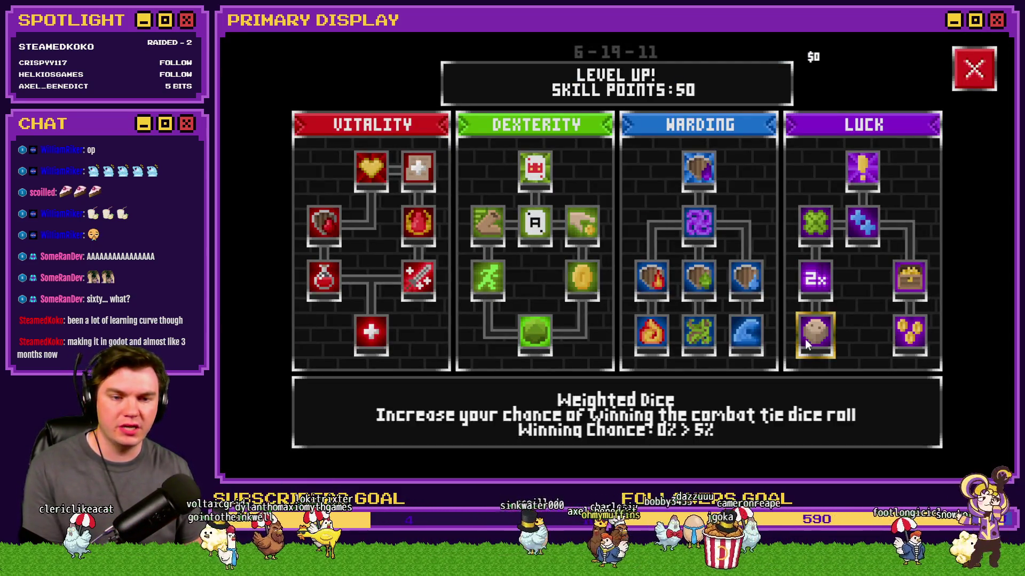
left_click(815, 332)
left_click(910, 332)
left_click(910, 278)
left_click(815, 279)
left_click(862, 224)
Raise Hand of Chance to its 30% maximum, then walk into the Tusk Rat fight.
left_click(866, 233)
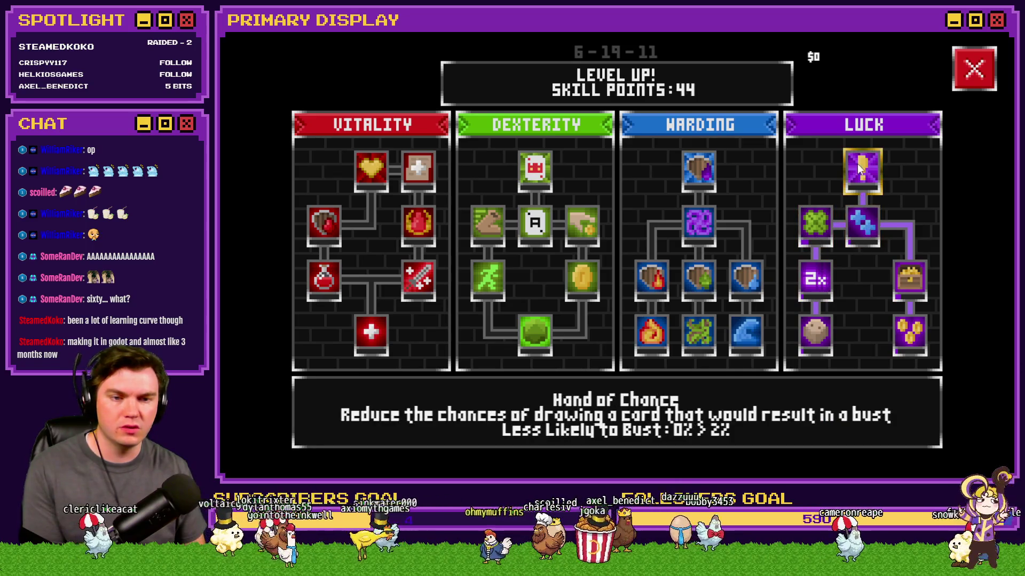
left_click(870, 176)
left_click(870, 176)
left_click(870, 176)
left_click(870, 177)
double_click(870, 176)
double_click(870, 176)
triple_click(870, 176)
triple_click(870, 176)
left_click(871, 177)
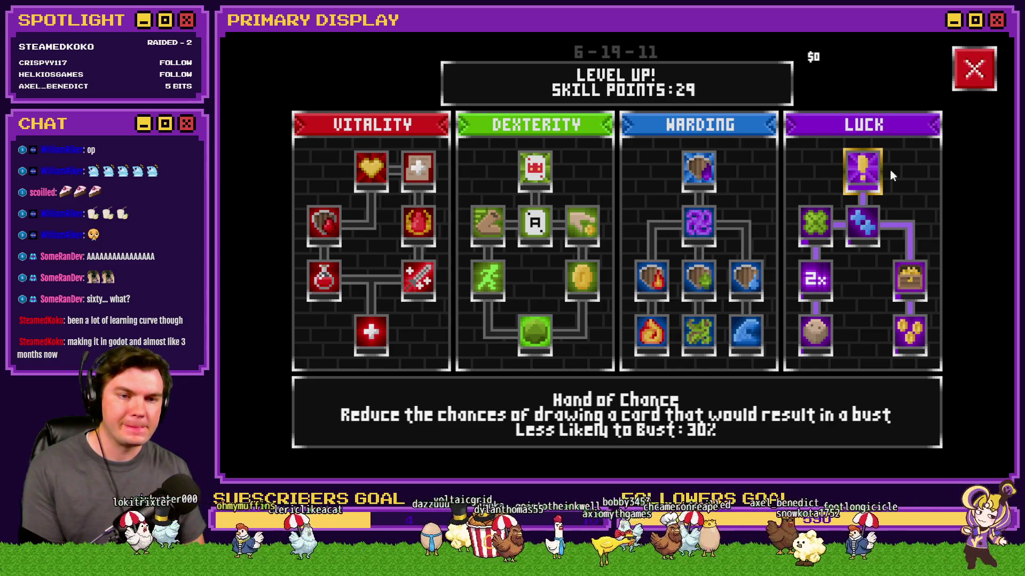
left_click(979, 70)
key("w")
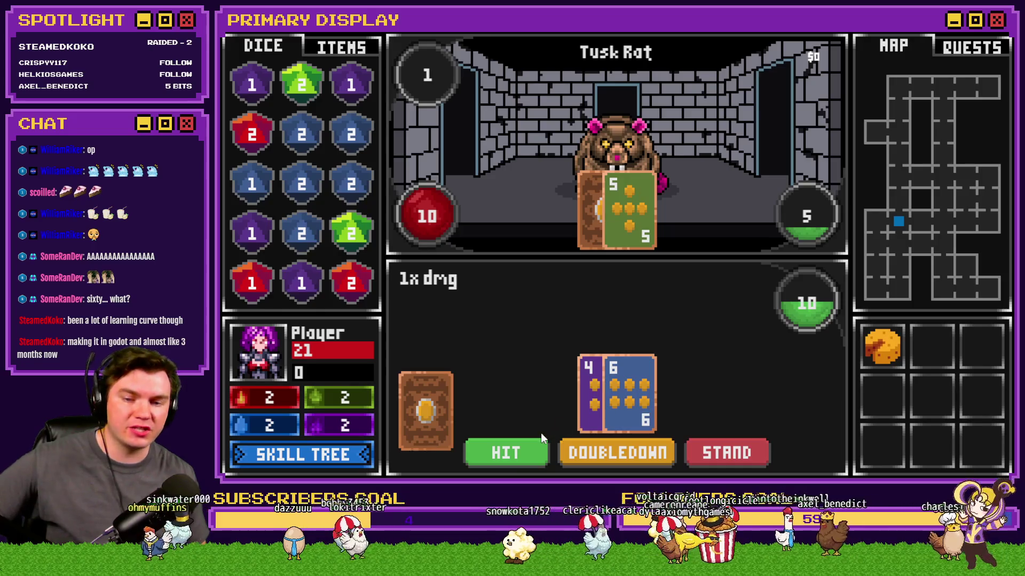
Draw cards over several Tusk Rat hands, then view Hand of Chance in the skill tree.
left_click(517, 455)
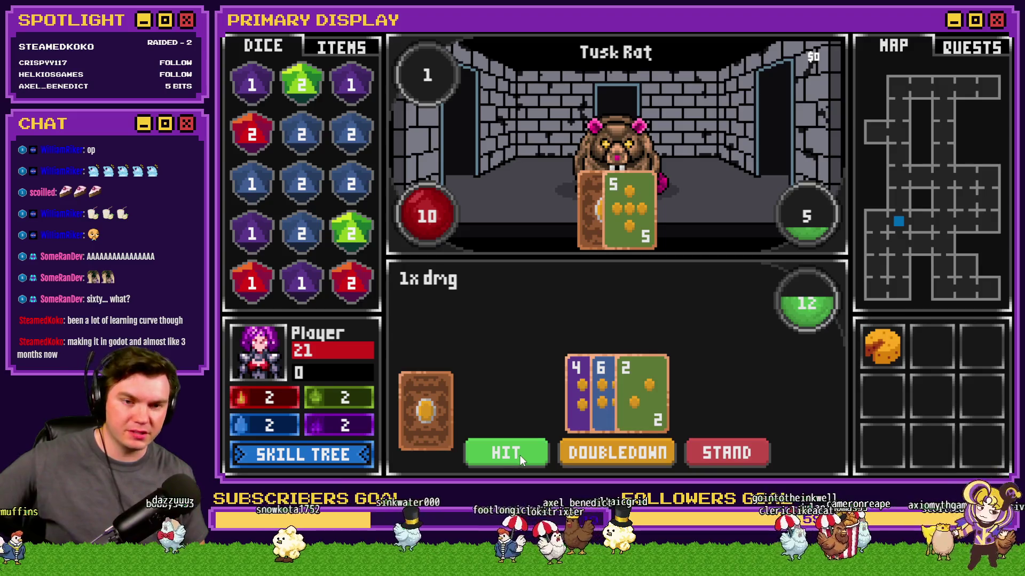
left_click(514, 456)
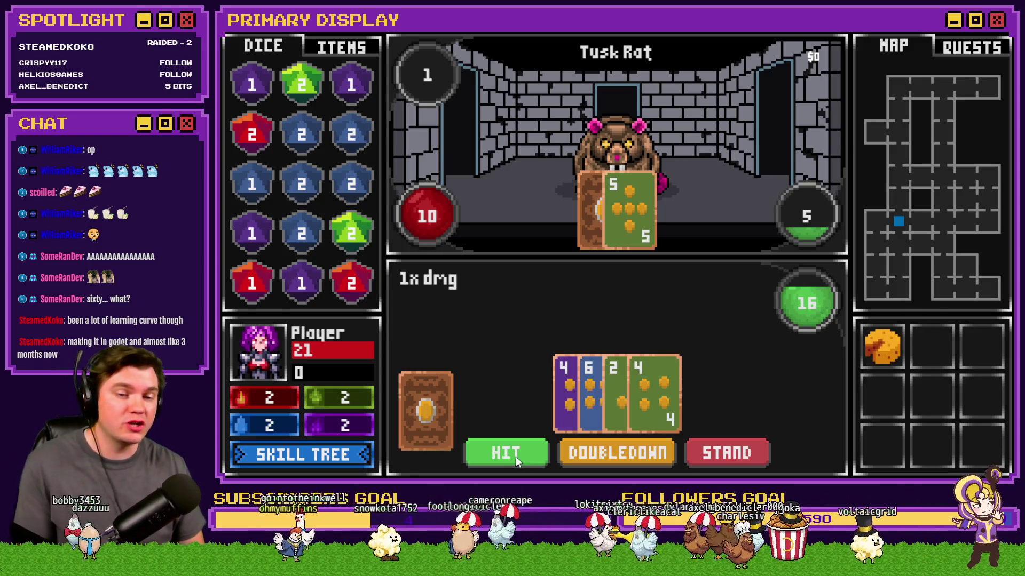
left_click(515, 456)
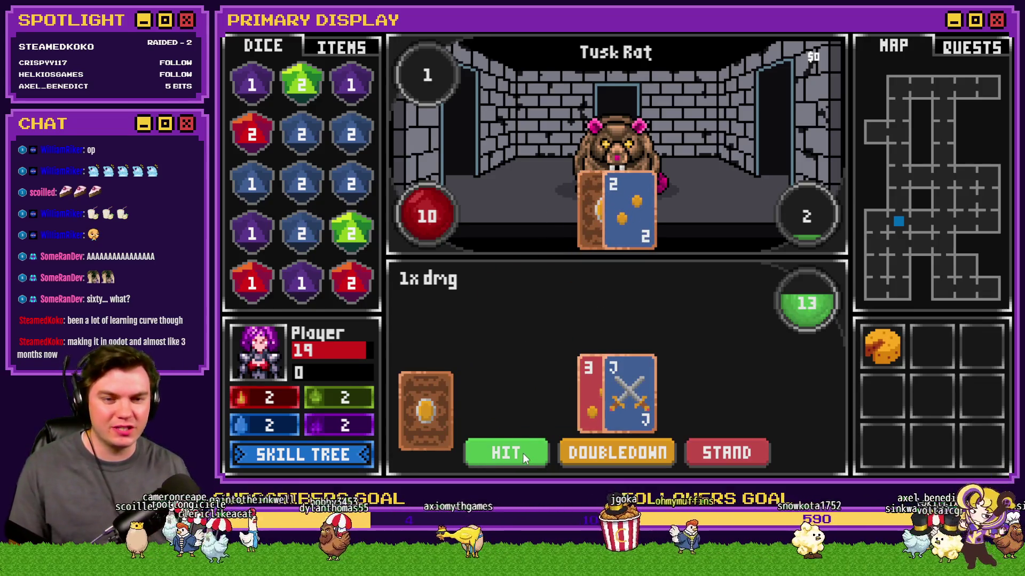
left_click(523, 453)
left_click(524, 452)
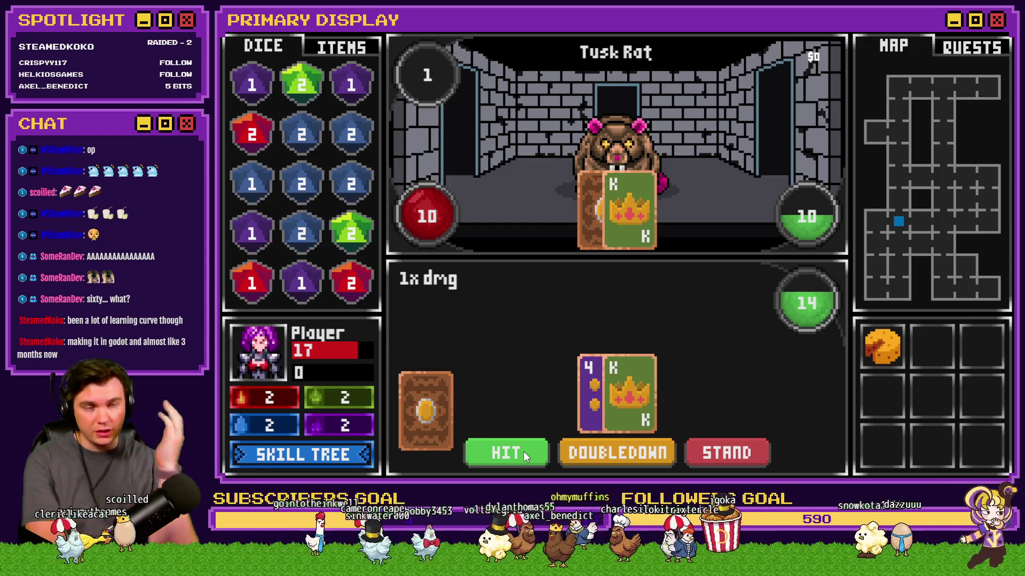
left_click(516, 447)
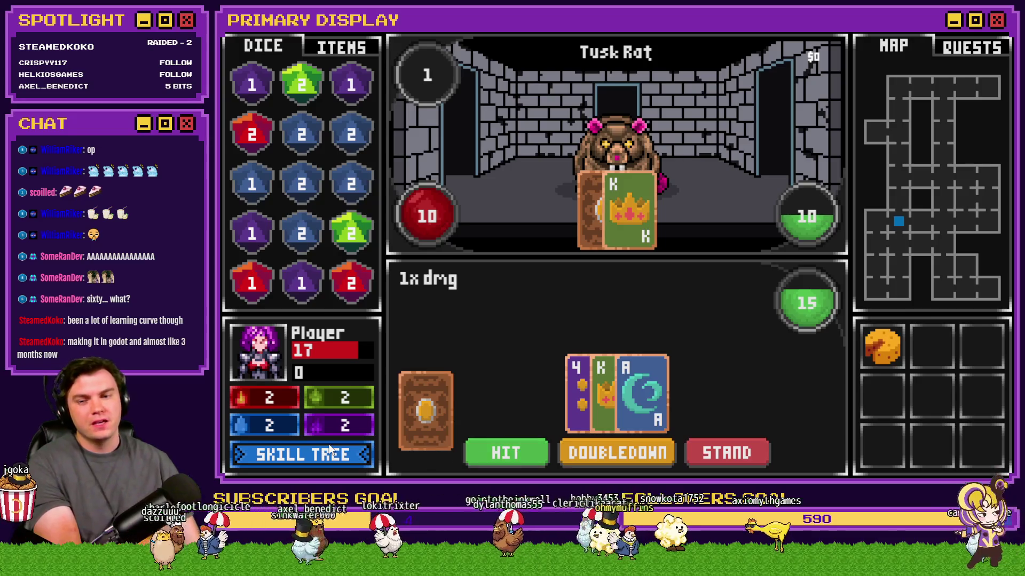
left_click(302, 455)
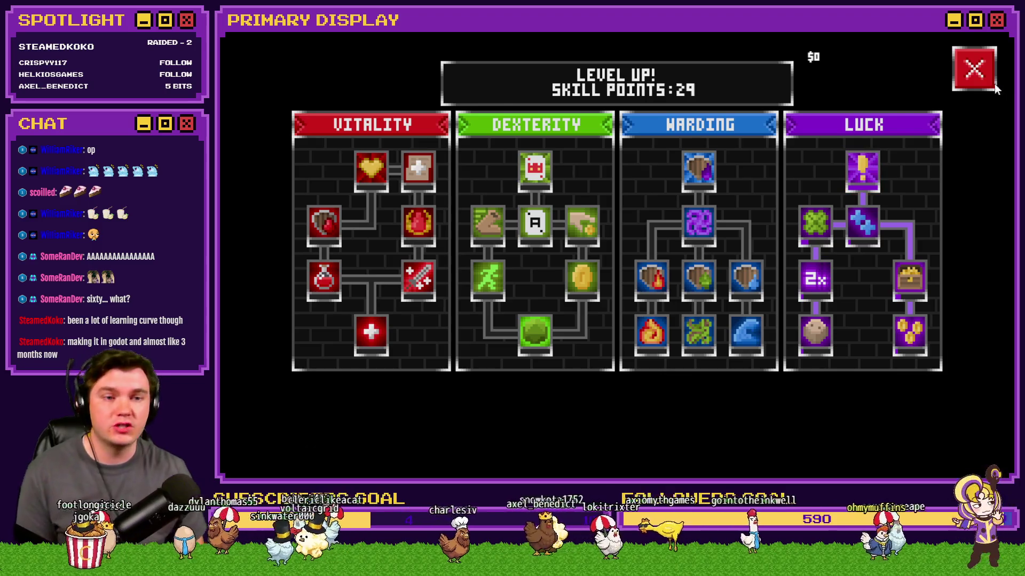
Resume the Tusk Rat fight, hitting three times and then standing.
left_click(981, 81)
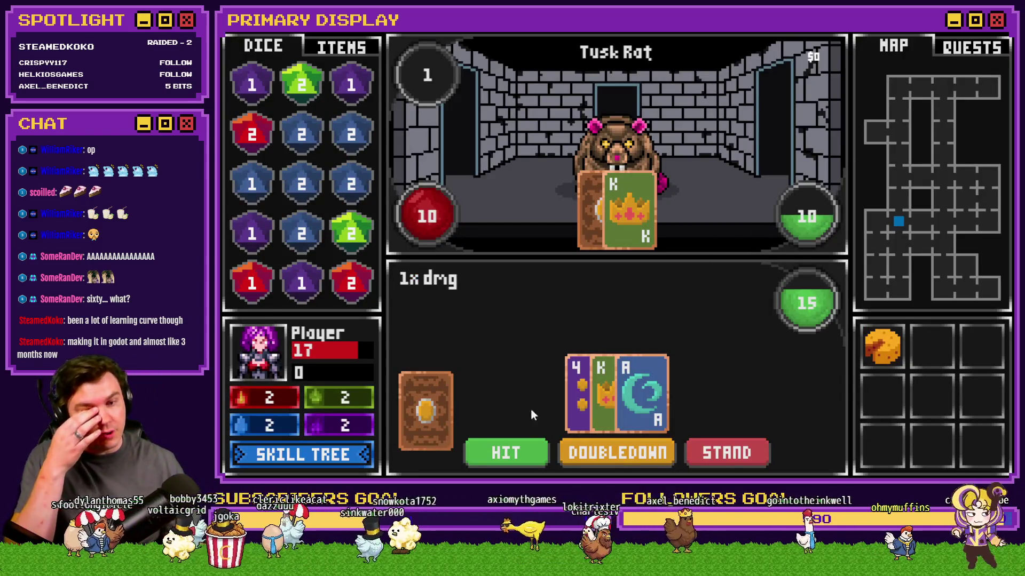
left_click(517, 453)
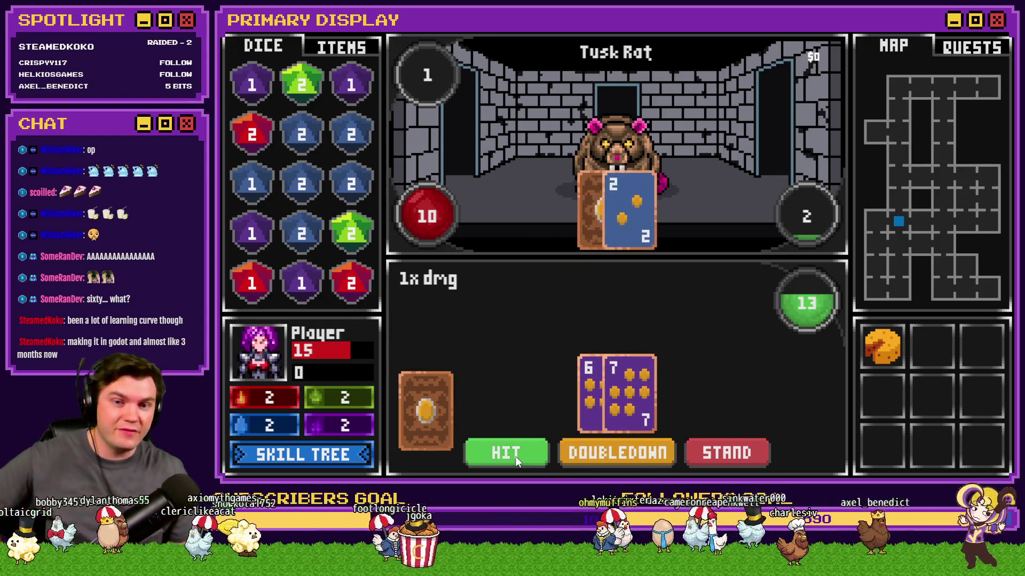
left_click(515, 462)
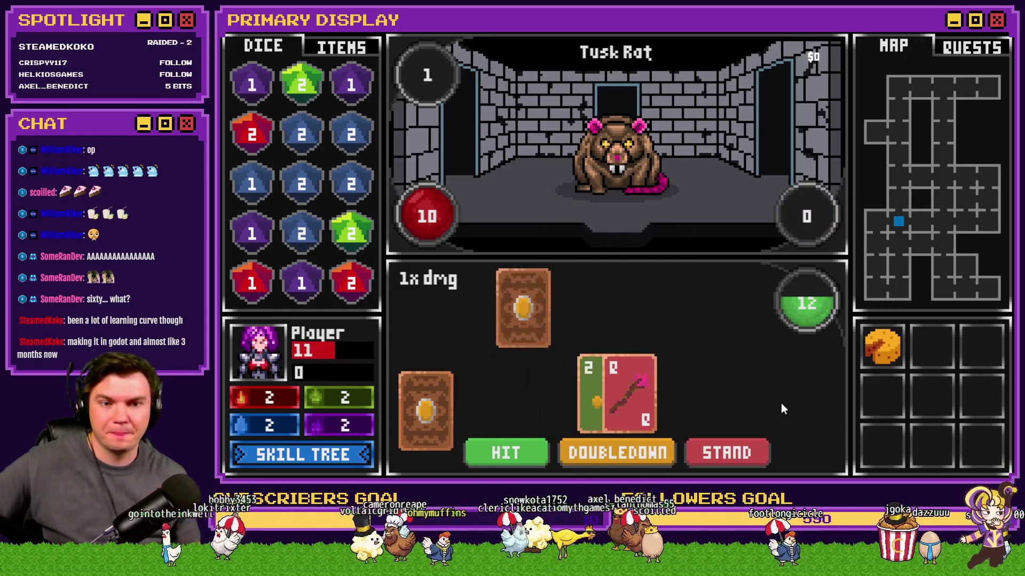
left_click(517, 451)
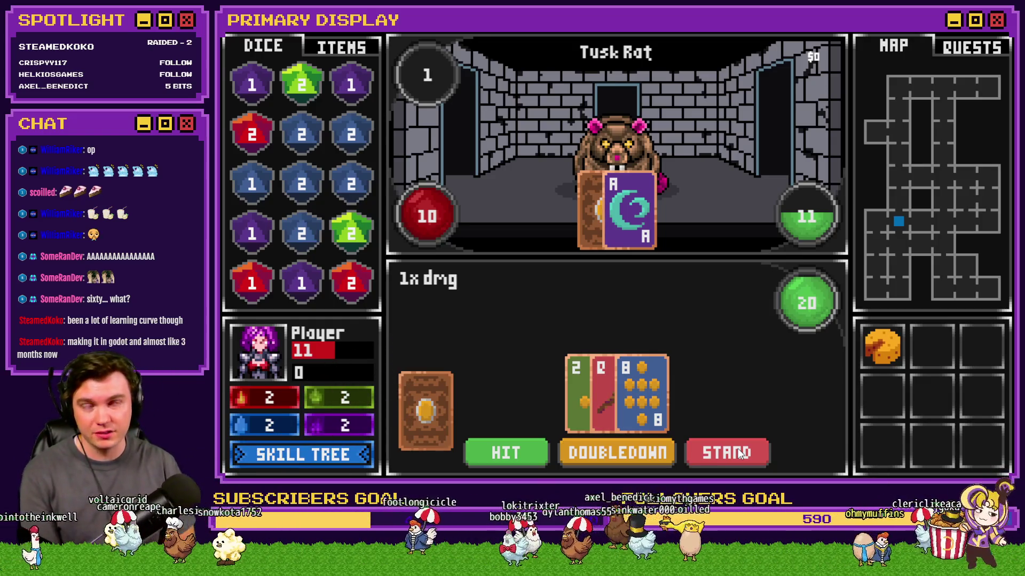
left_click(747, 456)
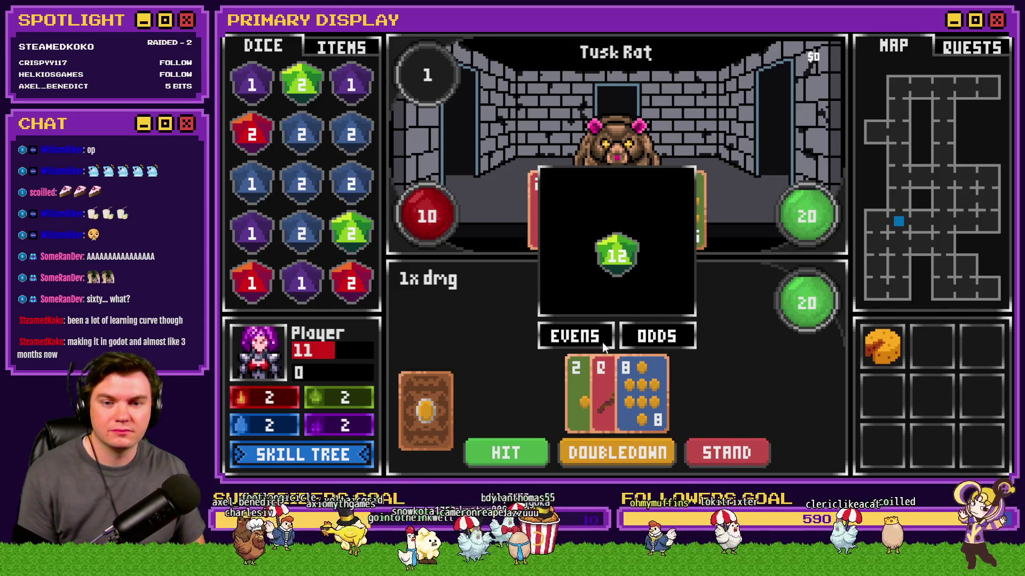
Bet evens, split the matching pair, then close the playtest and open the Draw And Attack event.
left_click(592, 337)
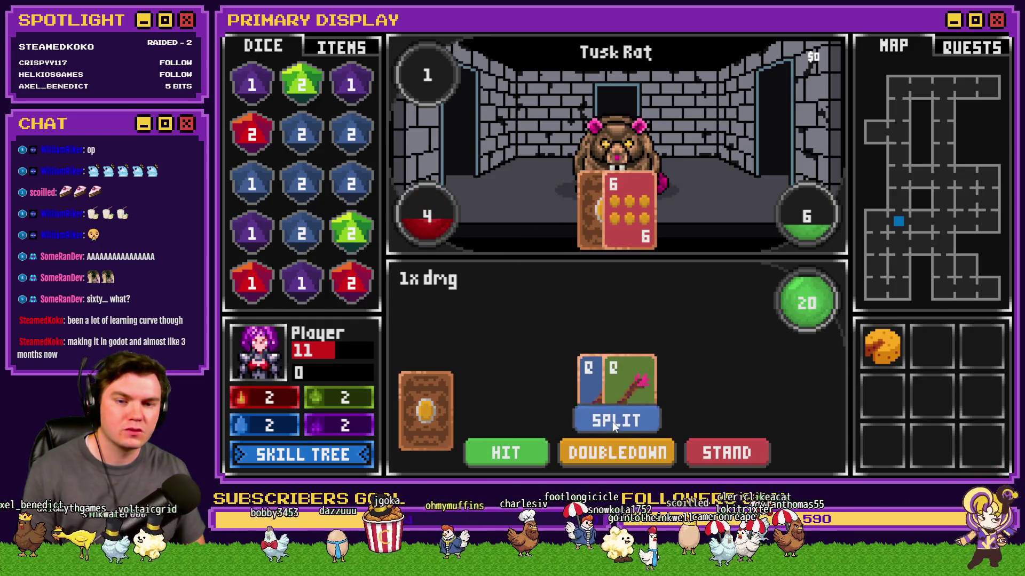
left_click(613, 421)
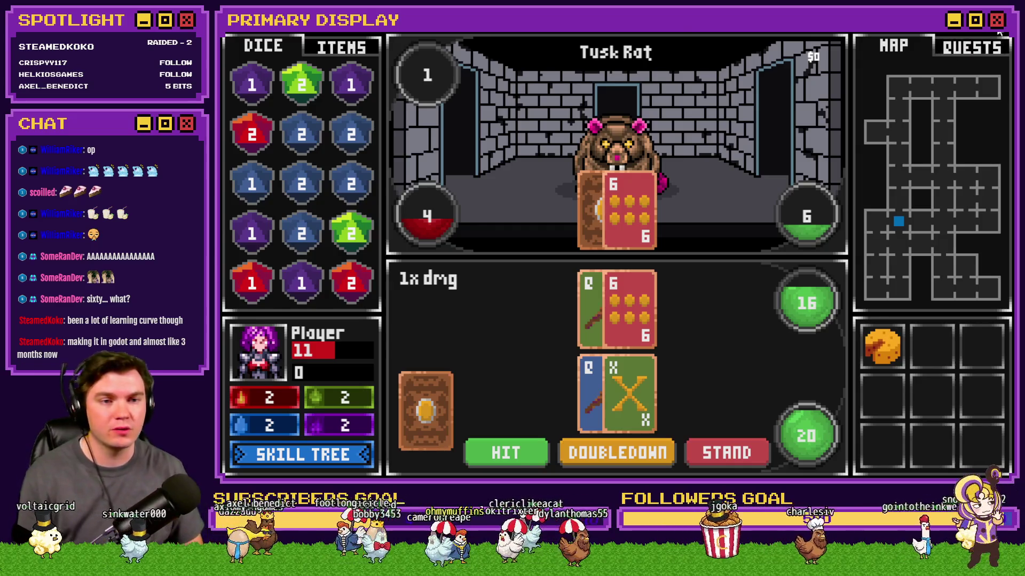
key("alt+F4")
double_click(939, 409)
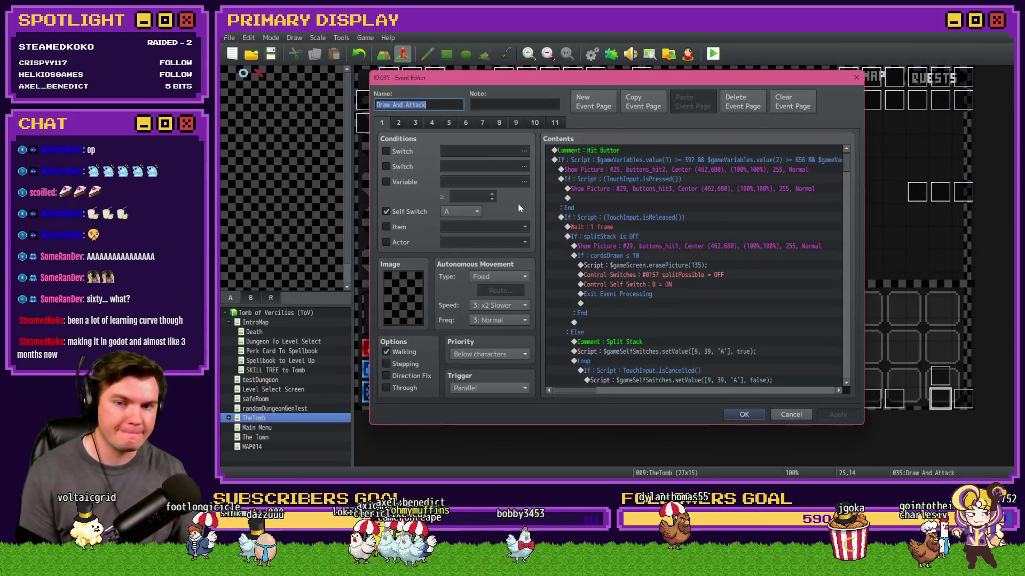
Review the Hand of Chance condition block on the event's second page.
left_click(398, 123)
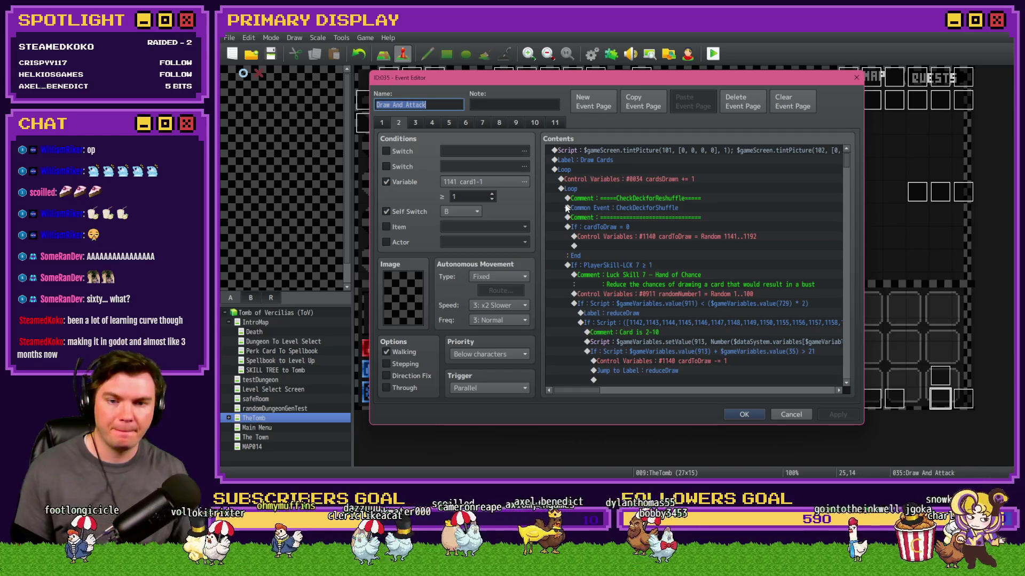
left_click(597, 237)
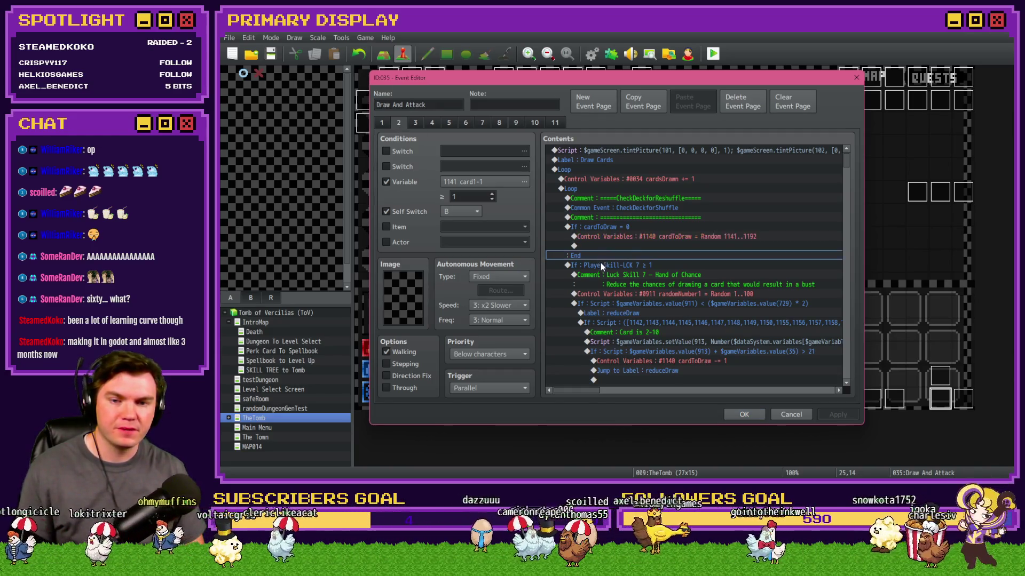
left_click(603, 265)
scroll(604, 265, "down", 5)
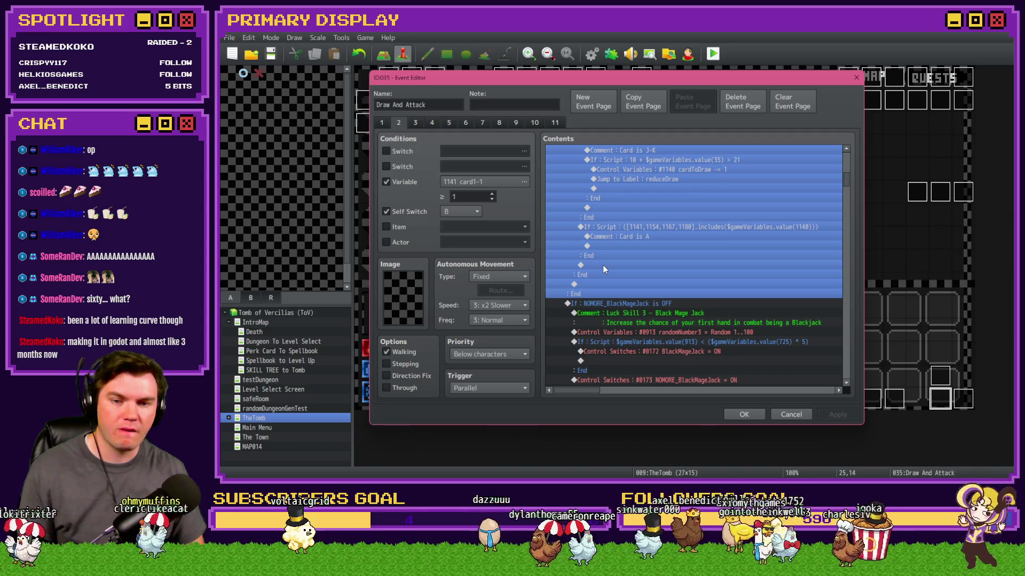
scroll(603, 265, "up", 6)
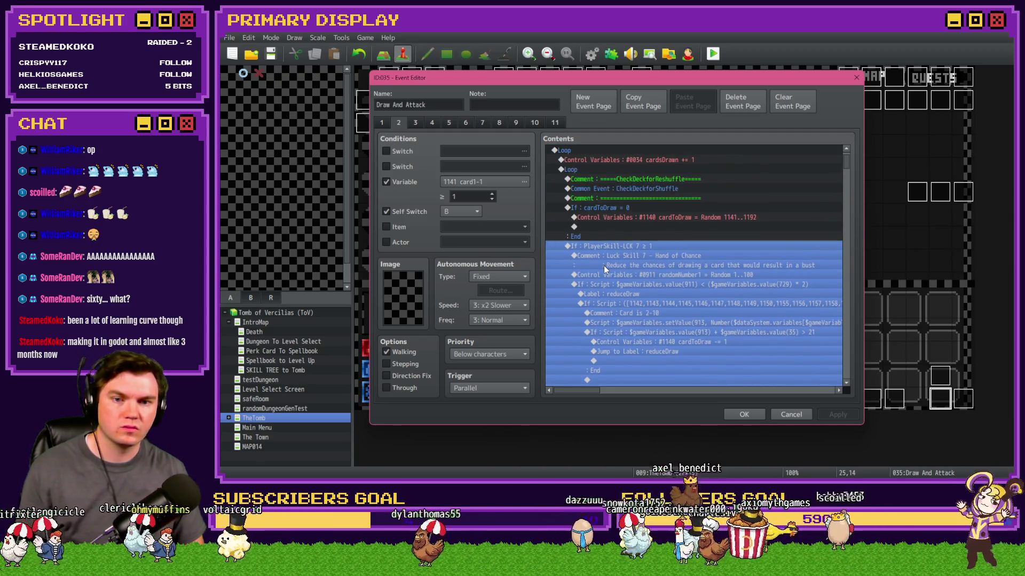
Paste the Hand of Chance logic on page three above the script condition block.
left_click(417, 122)
left_click(618, 238)
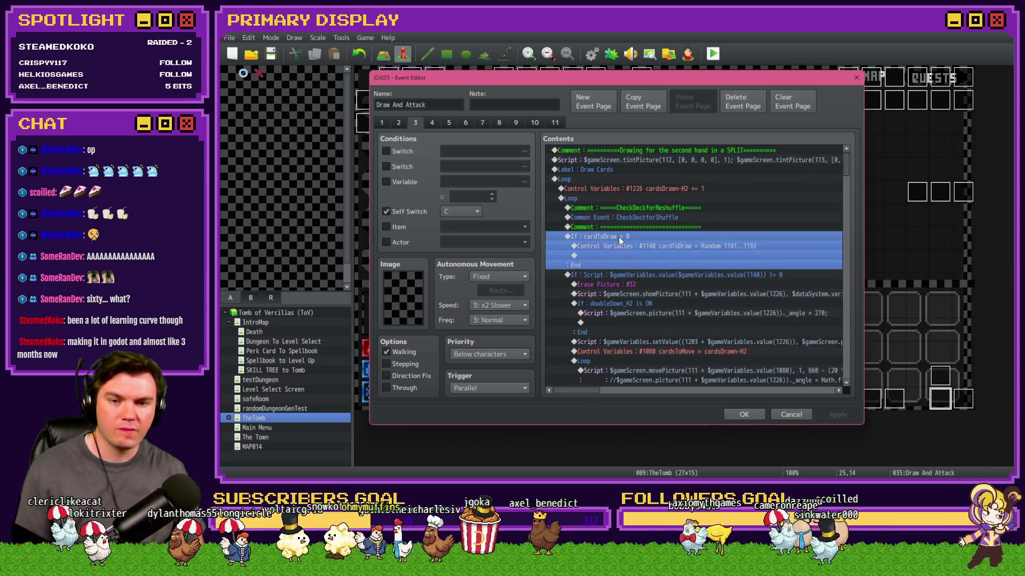
left_click(625, 274)
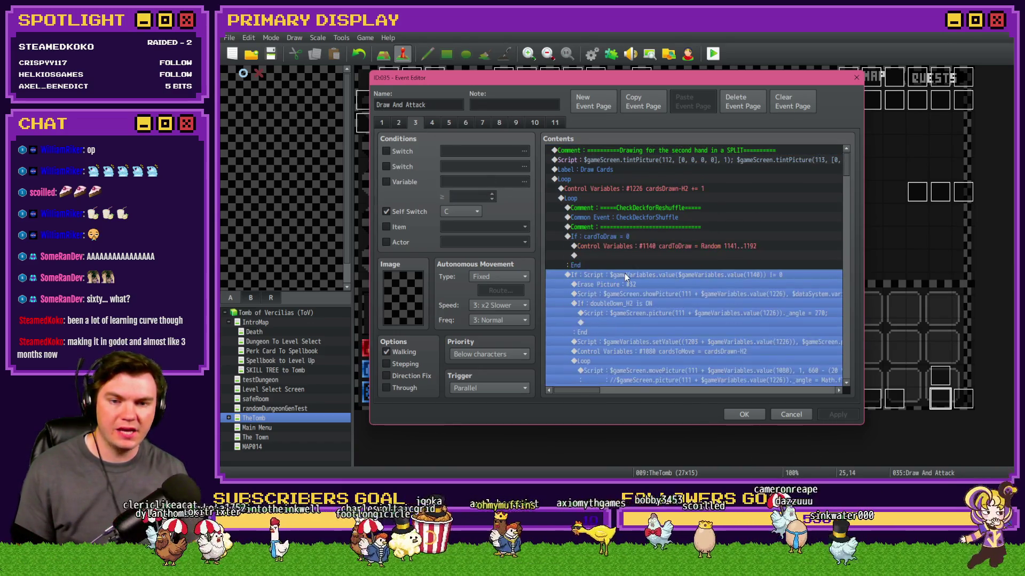
scroll(616, 281, "down", 3)
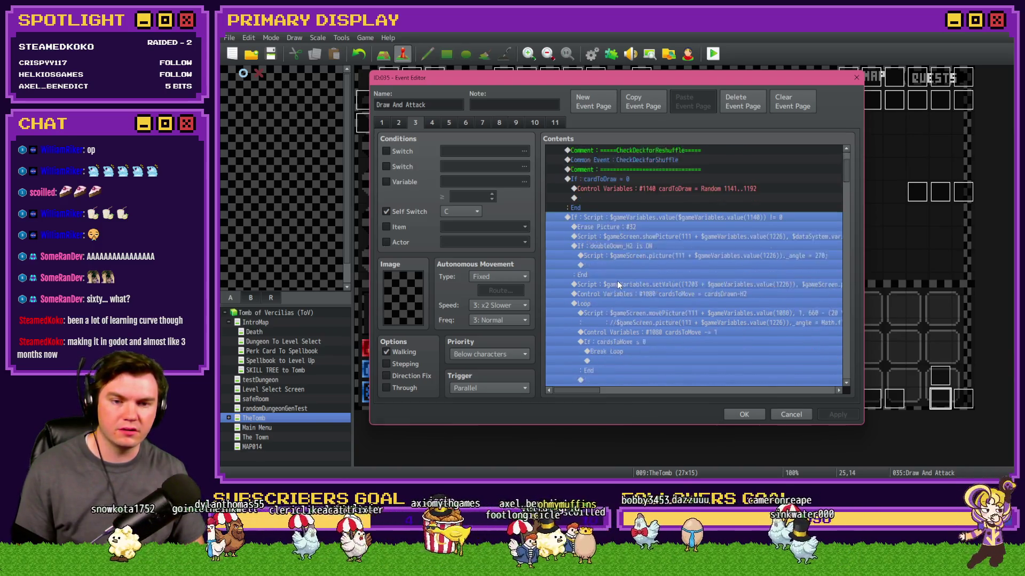
key("ctrl+v")
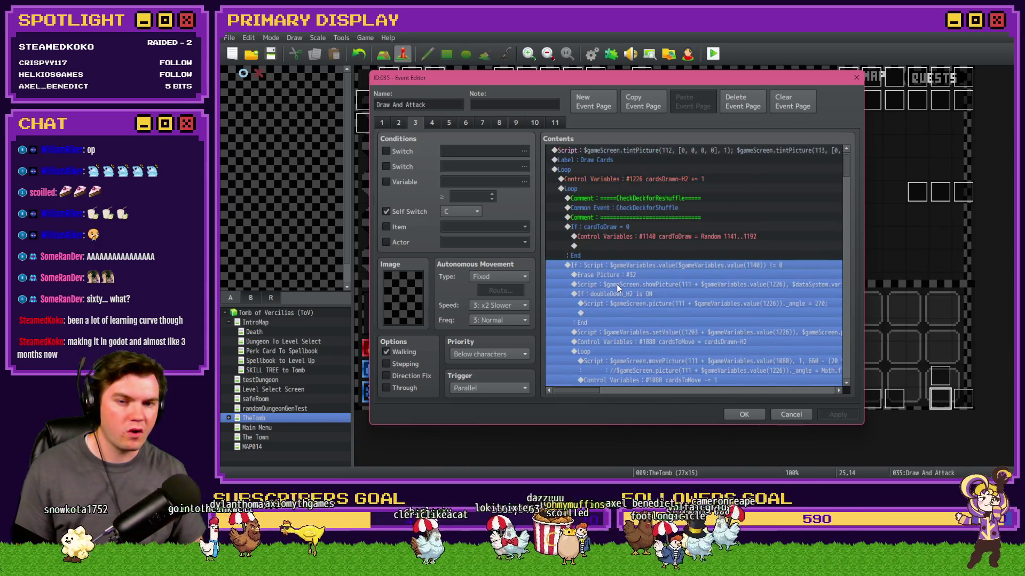
scroll(618, 285, "down", 3)
scroll(618, 285, "up", 8)
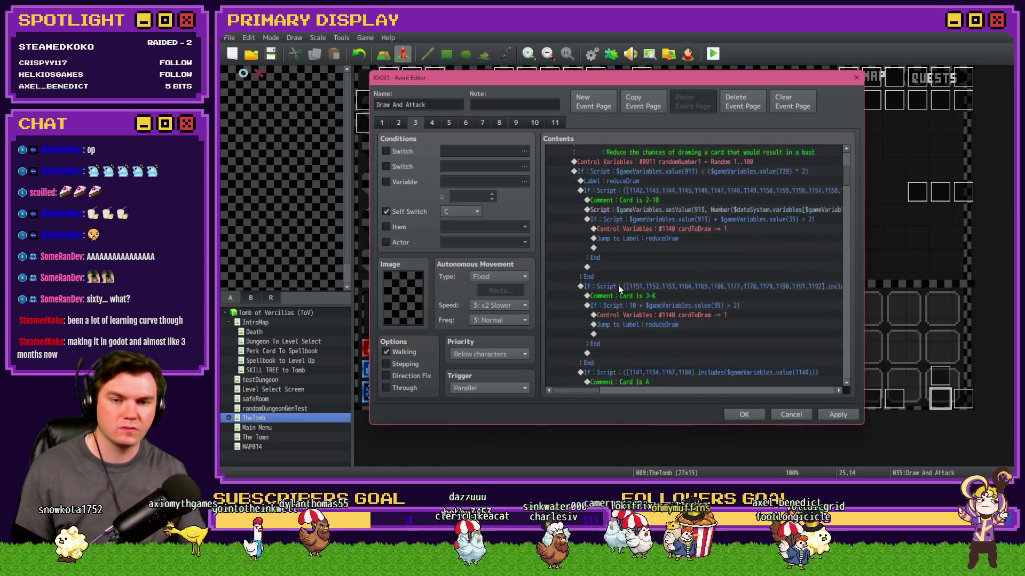
Check the pasted Luck Skill 7 block, close the event editor, and start a playtest.
left_click(643, 202)
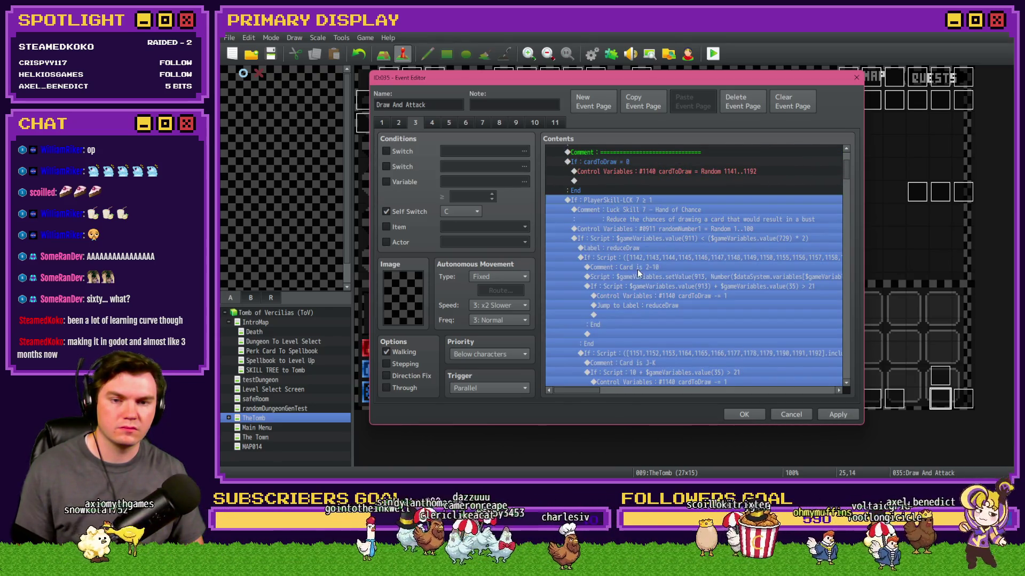
left_click(672, 211)
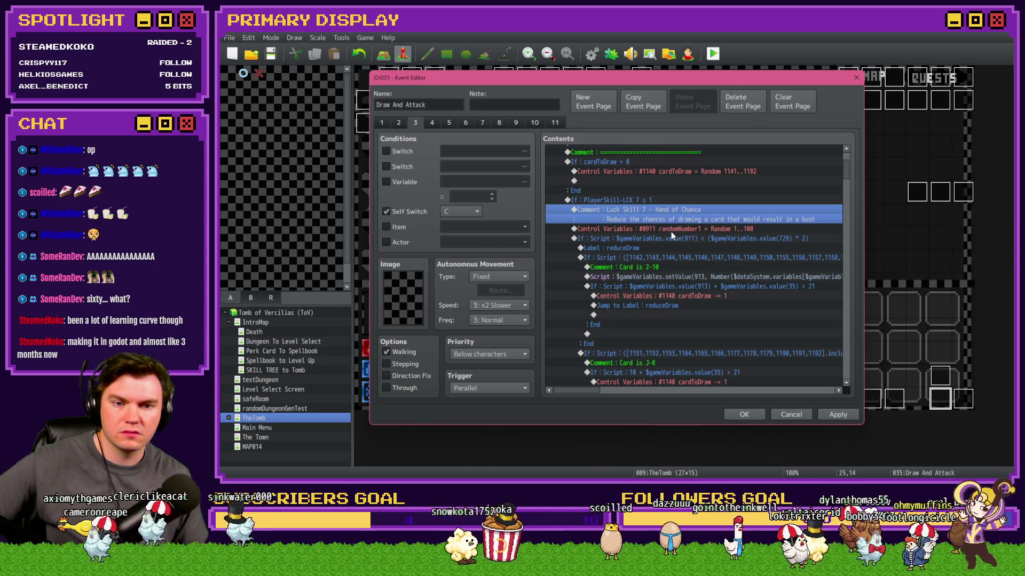
scroll(671, 231, "down", 5)
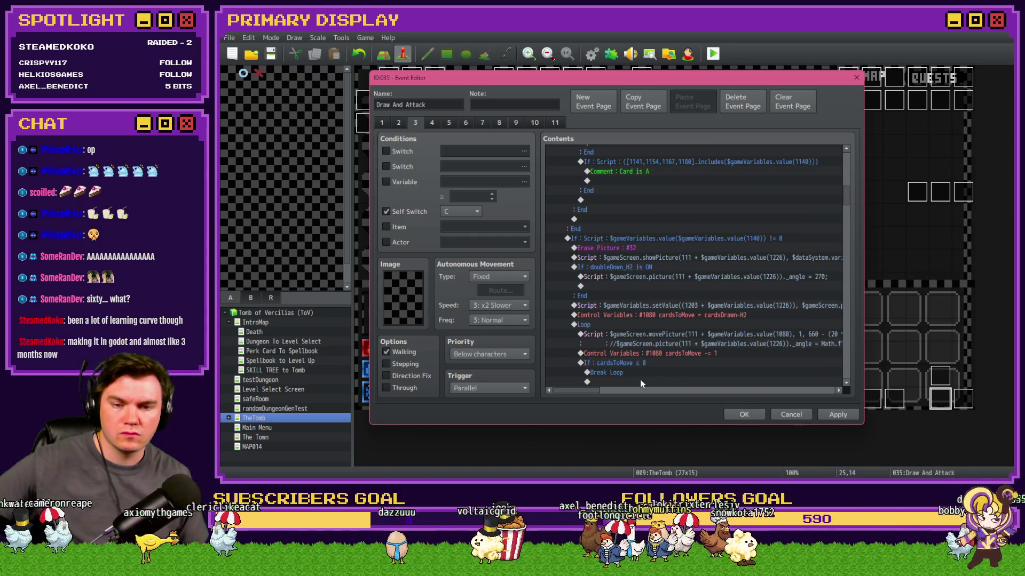
left_click_drag(594, 395, 704, 409)
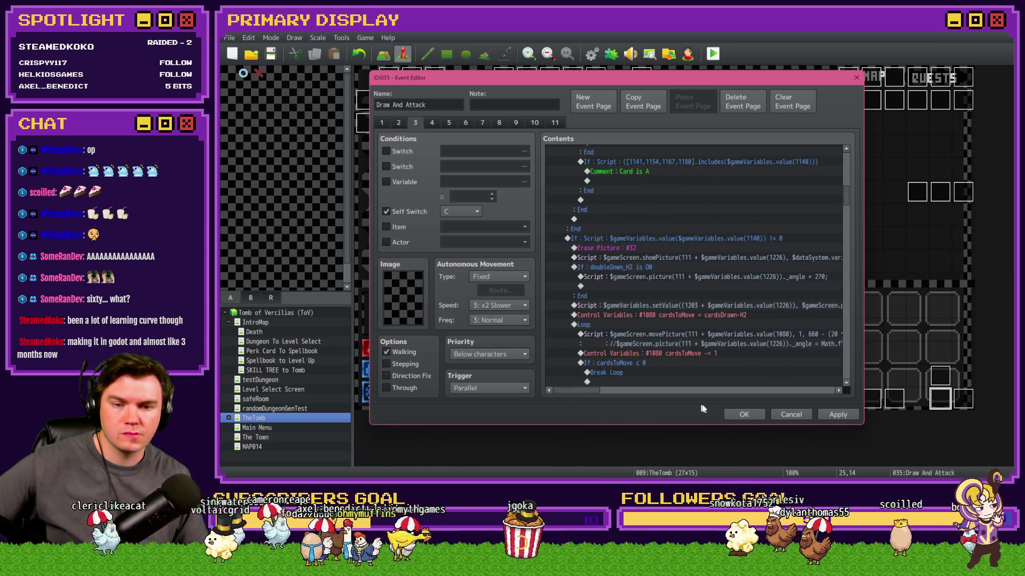
left_click(731, 414)
key("alt+F4")
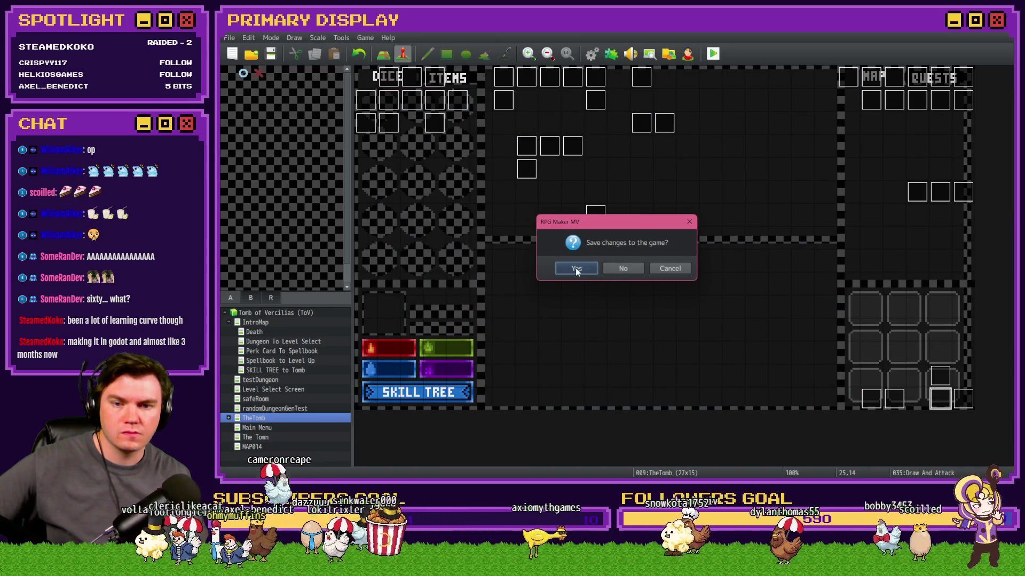
Save the changes, then take Axel's Wheel of Cheese perk in the new playtest.
left_click(576, 270)
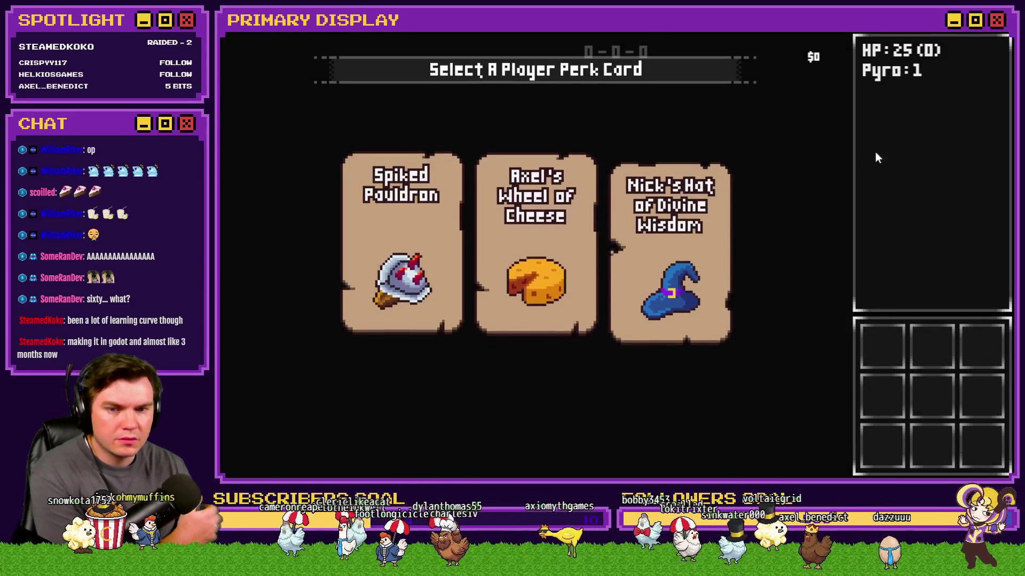
left_click(572, 250)
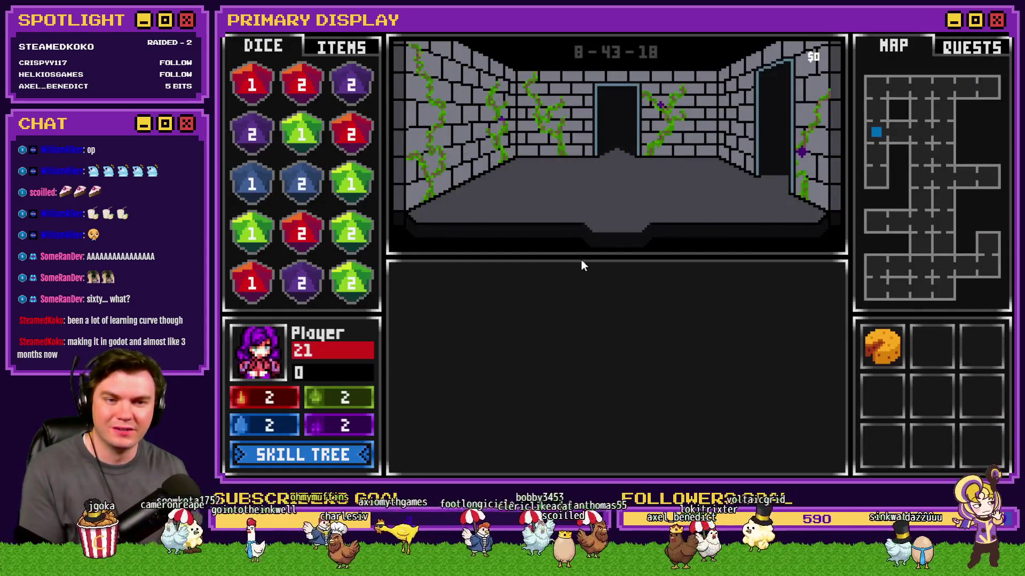
Step forward into the Elemental's room, then close the playtest with Alt+F4.
key("w")
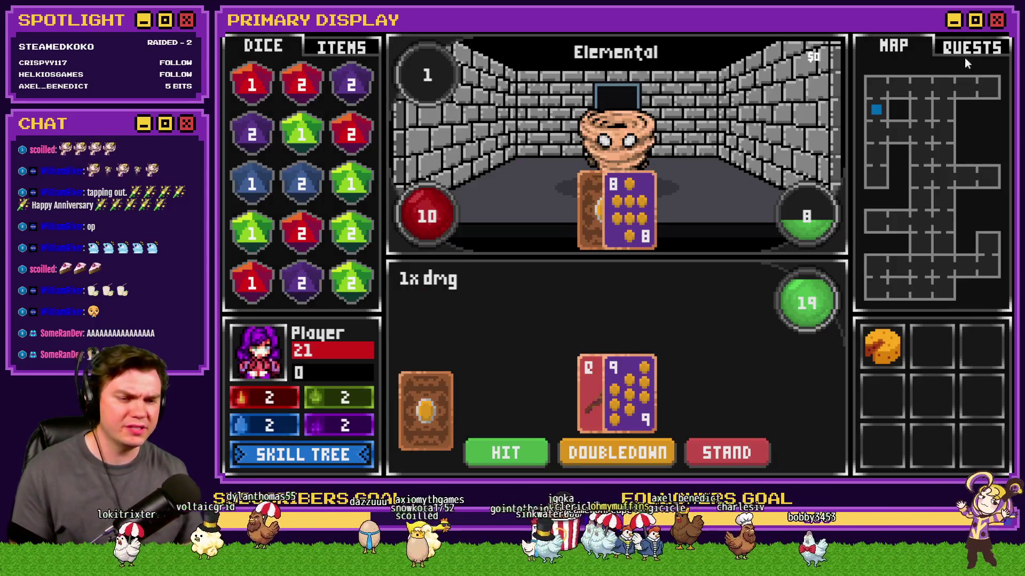
key("alt+F4")
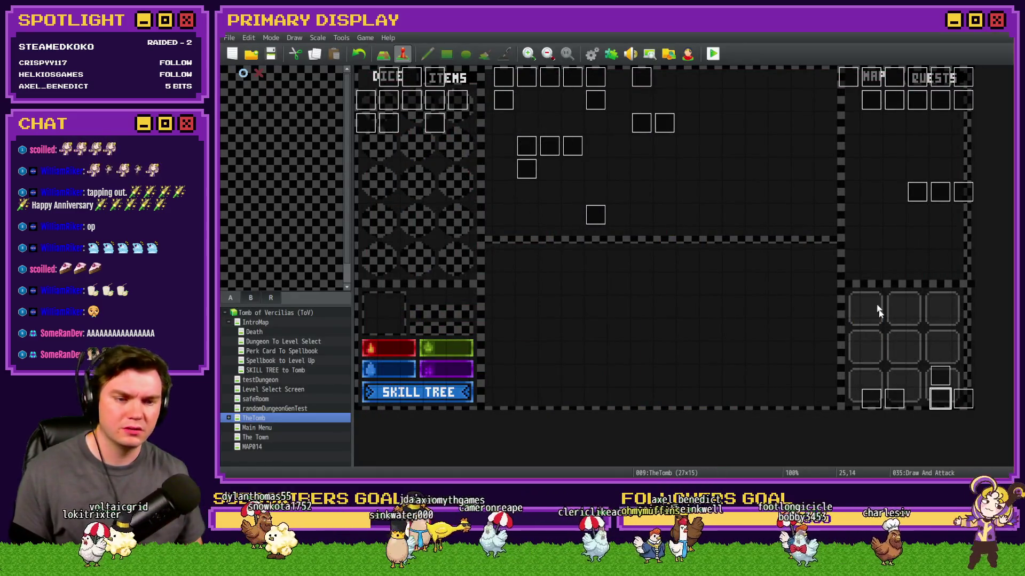
Open Draw And Attack page 3 and look up the cardTotalValue-H2 variable id, 1227.
double_click(941, 404)
left_click(415, 123)
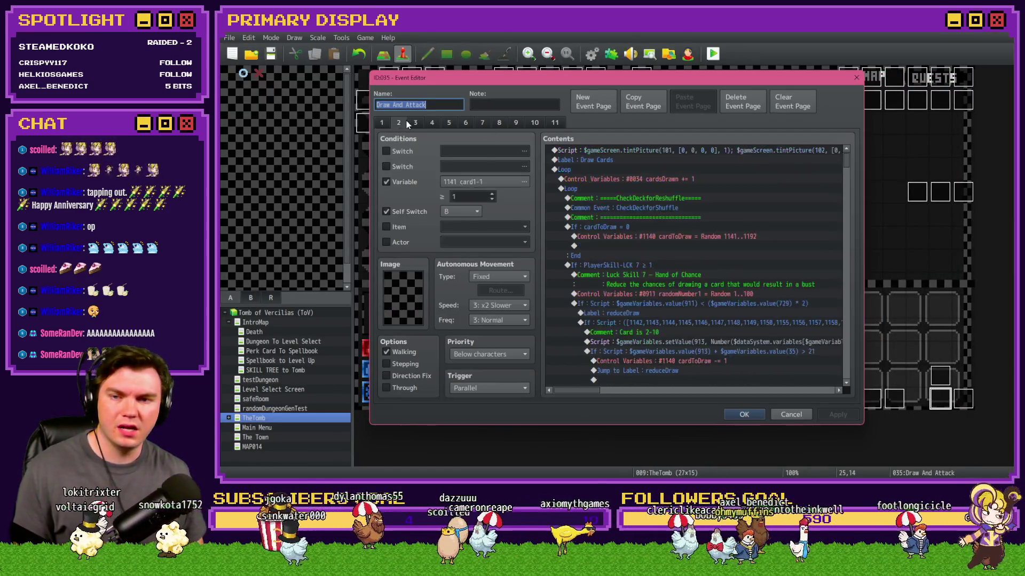
scroll(629, 222, "down", 3)
left_click(676, 169)
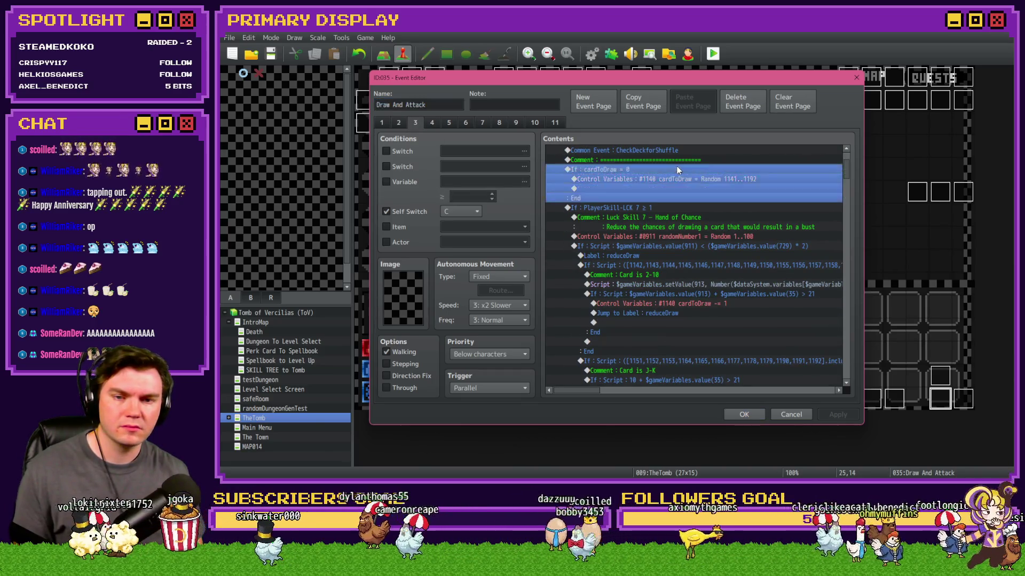
left_click(390, 182)
left_click(481, 182)
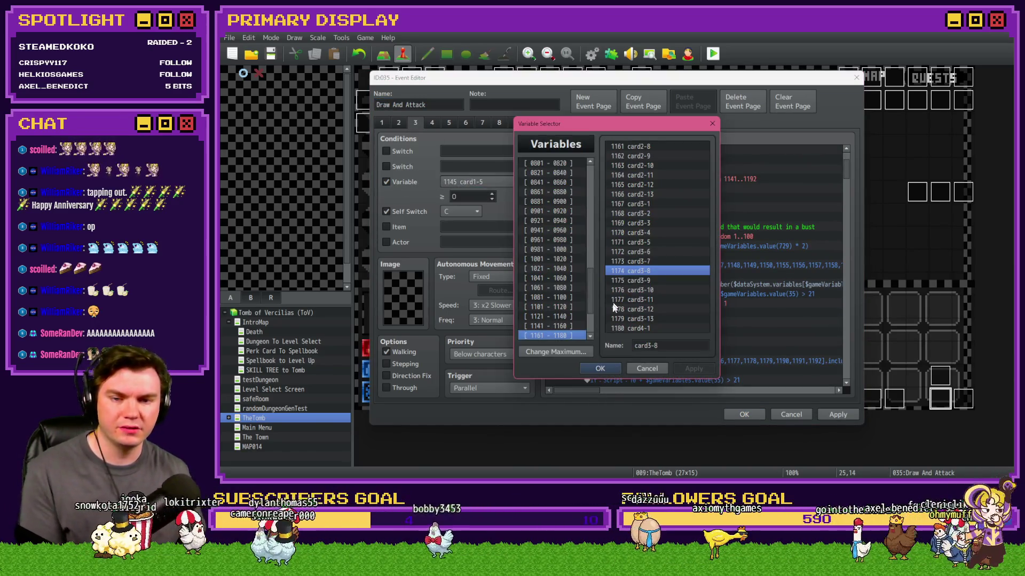
scroll(566, 299, "down", 2)
left_click(565, 308)
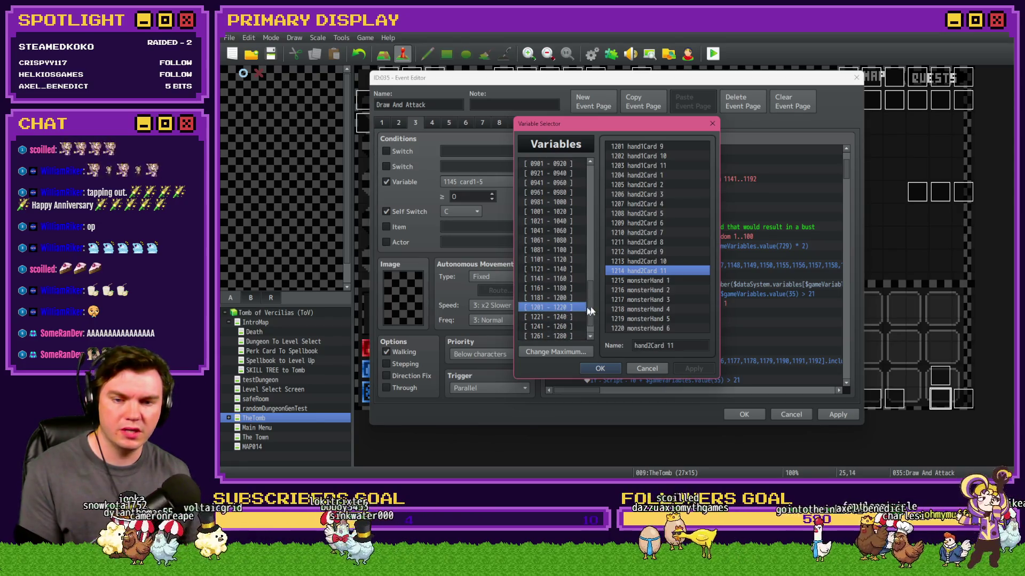
left_click(652, 204)
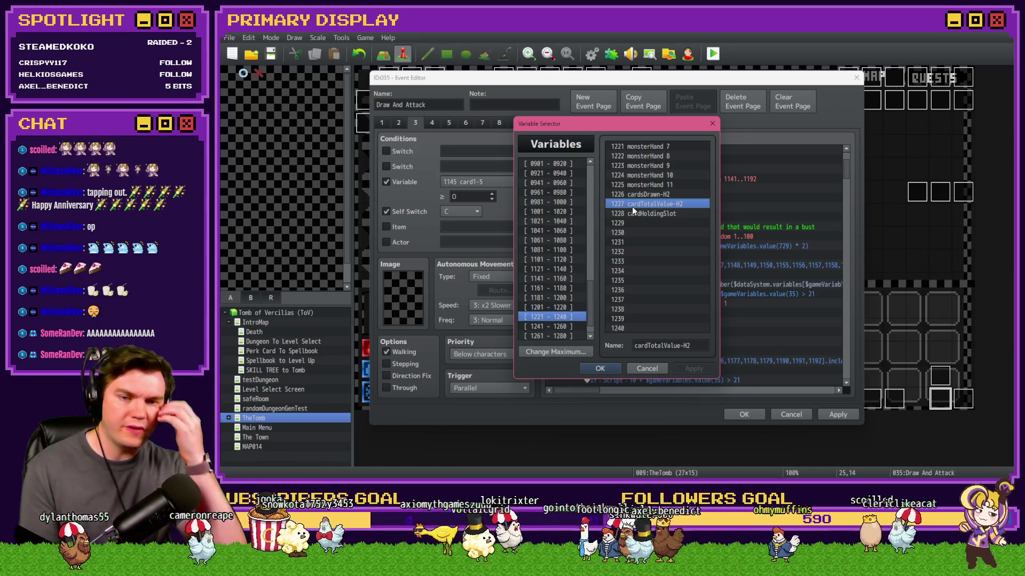
double_click(632, 207)
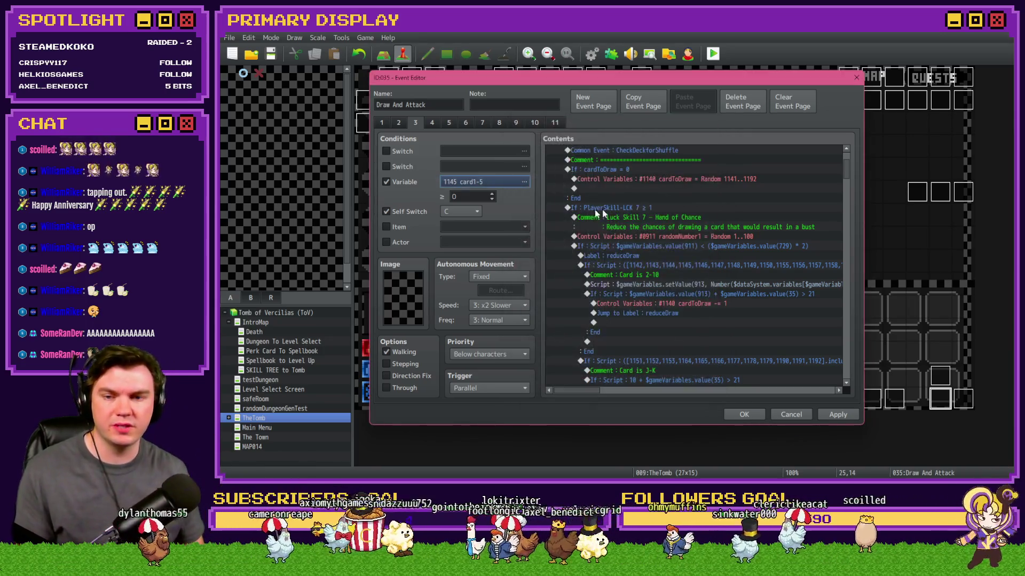
left_click(405, 182)
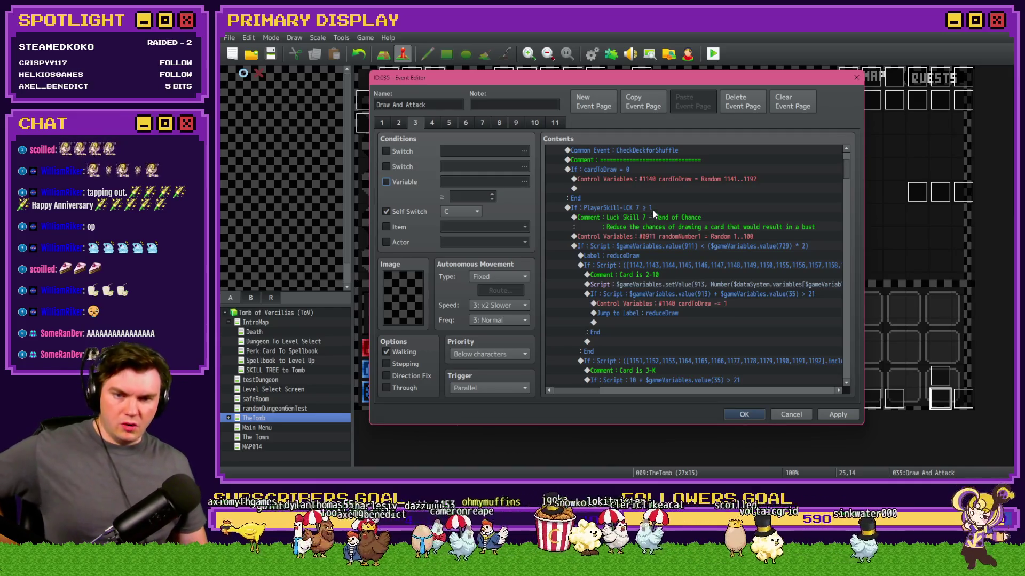
Inspect the Hand of Chance rows, from the If block through the reduceDraw label.
left_click(645, 208)
left_click(651, 219)
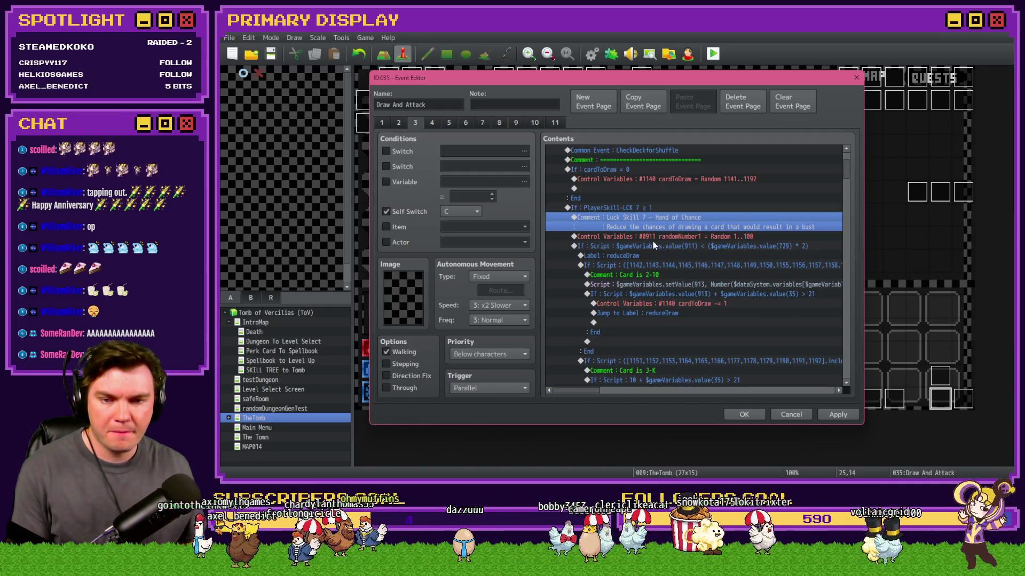
left_click(652, 239)
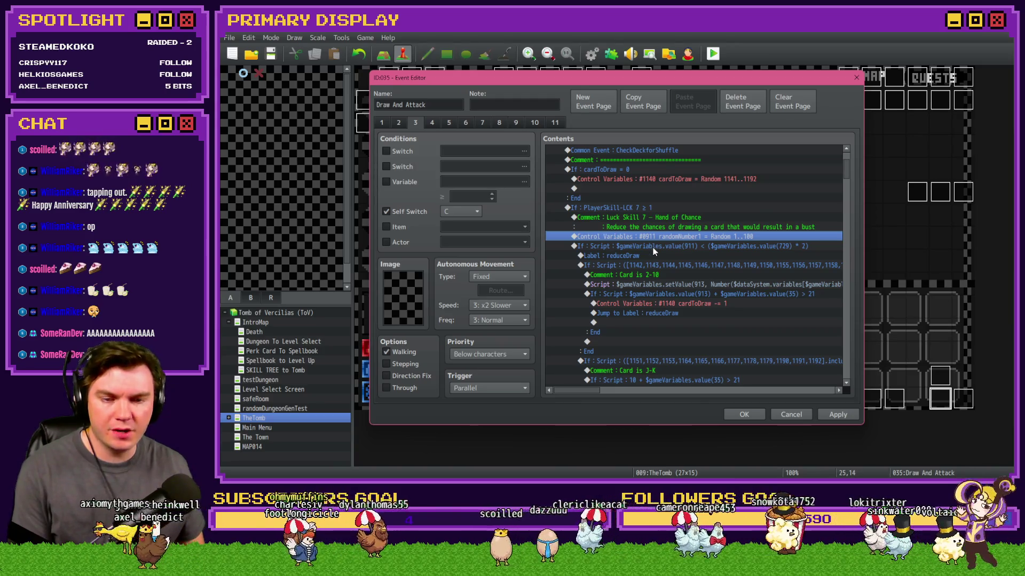
left_click(652, 247)
left_click(654, 256)
mouse_move(609, 394)
left_mouse_down()
mouse_move(702, 393)
mouse_move(591, 390)
left_mouse_up()
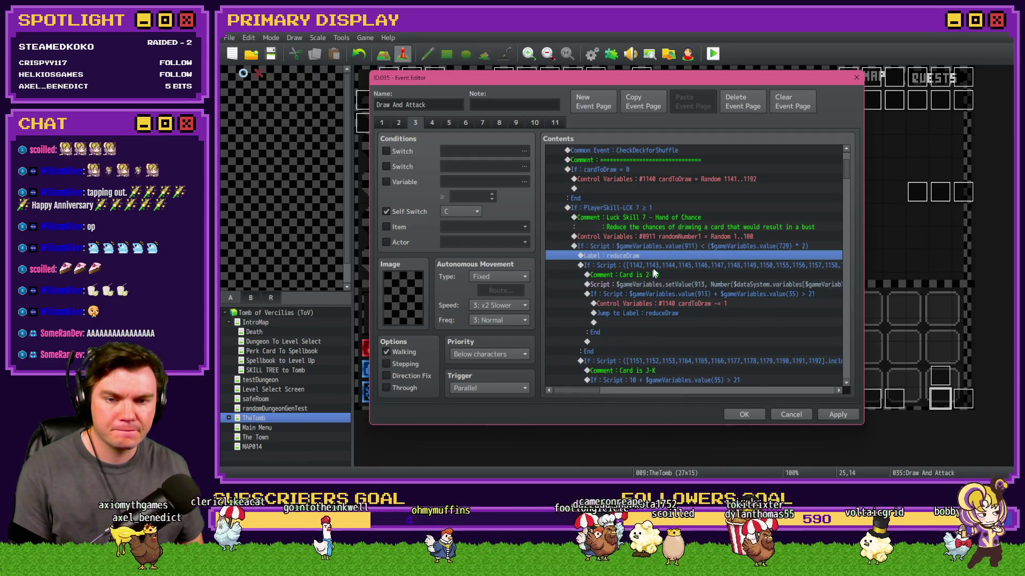
key("Down")
key("Down")
key("Down")
left_click(619, 391)
left_click_drag(613, 390, 577, 390)
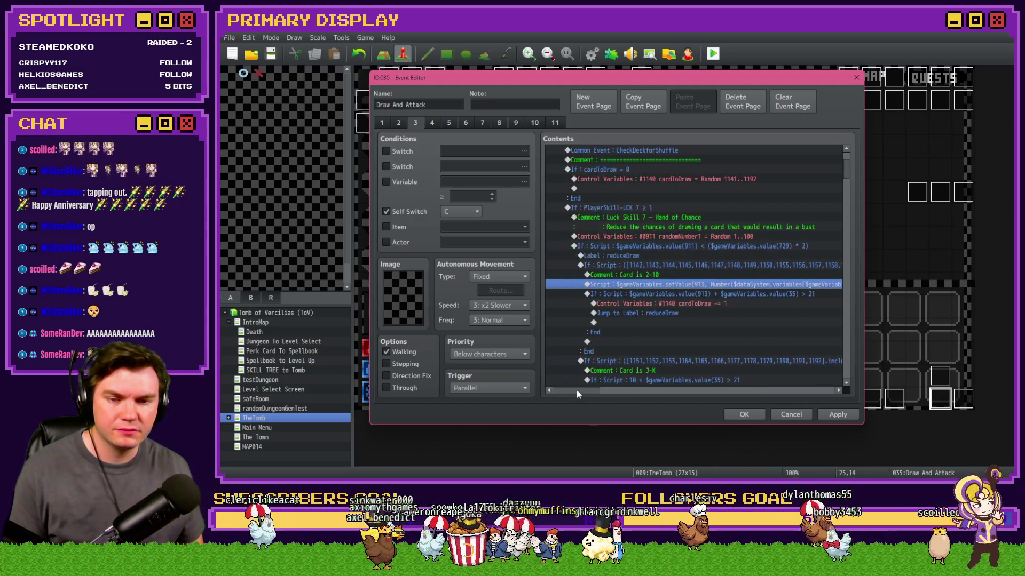
Change the 2-10 card bust check script from value(35) to value(1227).
double_click(696, 294)
left_click(768, 312)
key("BackSpace")
key("BackSpace")
type("1227) >")
left_click(739, 349)
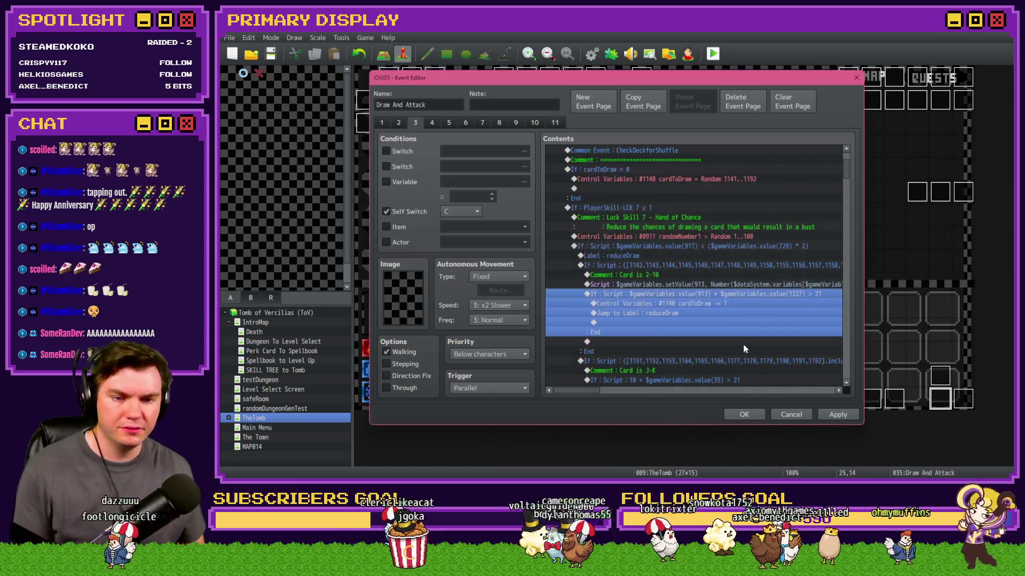
Change the J-K card bust check script to compare against value(1227) too.
key("Down")
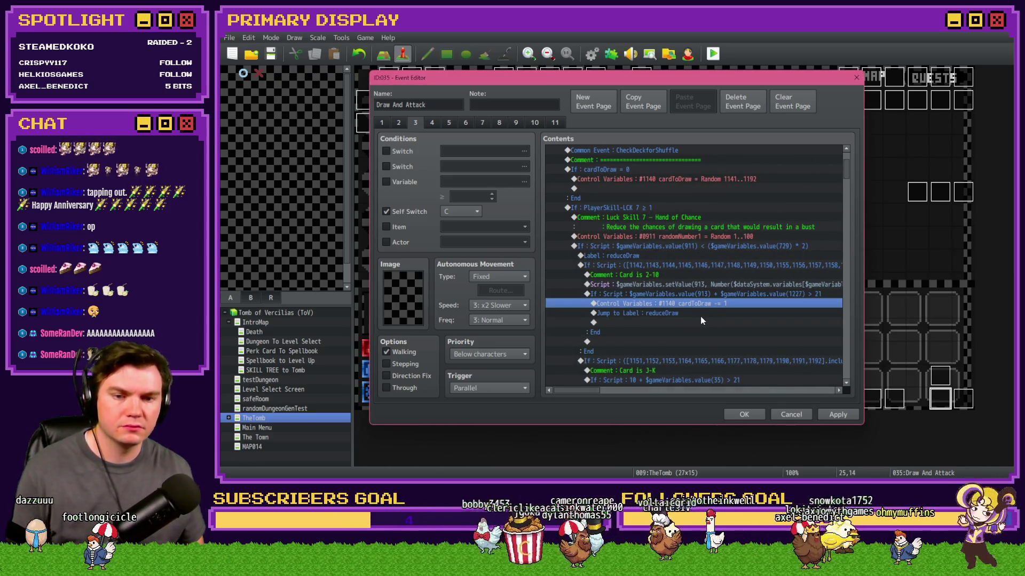
scroll(701, 319, "down", 2)
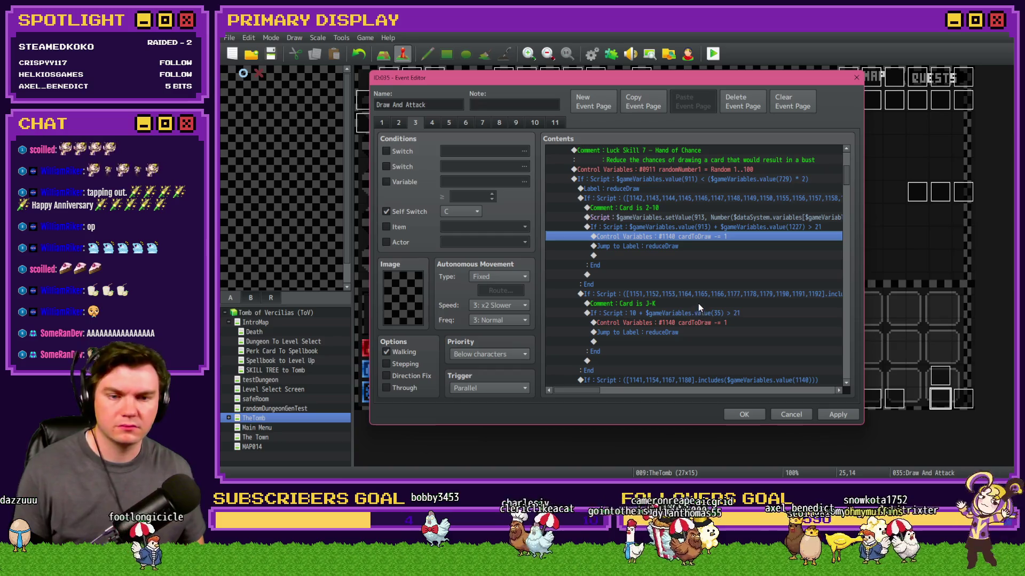
double_click(702, 309)
double_click(740, 312)
type("7")
left_click(726, 351)
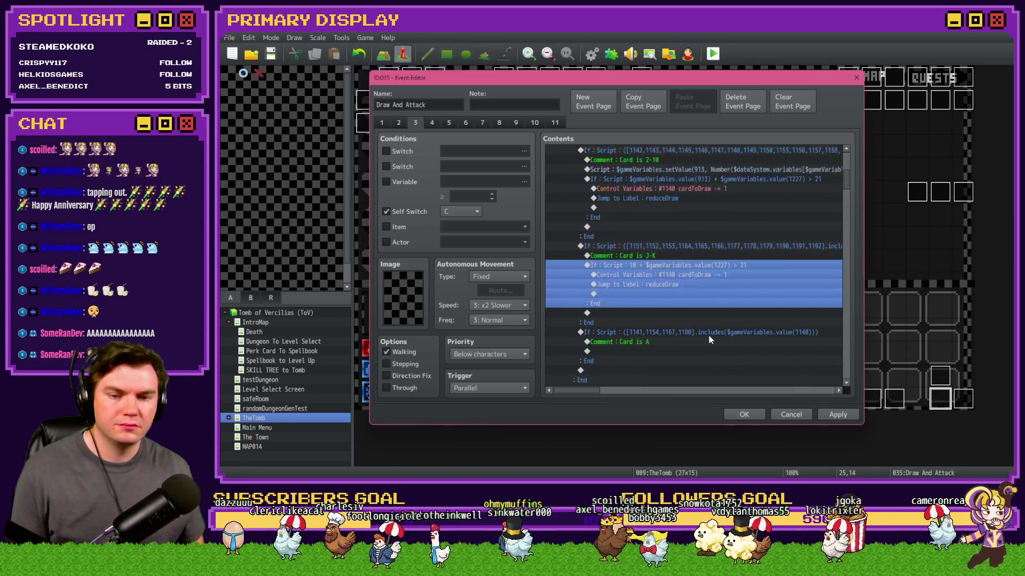
Review the Hand of Chance block, then apply and close the event.
scroll(709, 340, "down", 1)
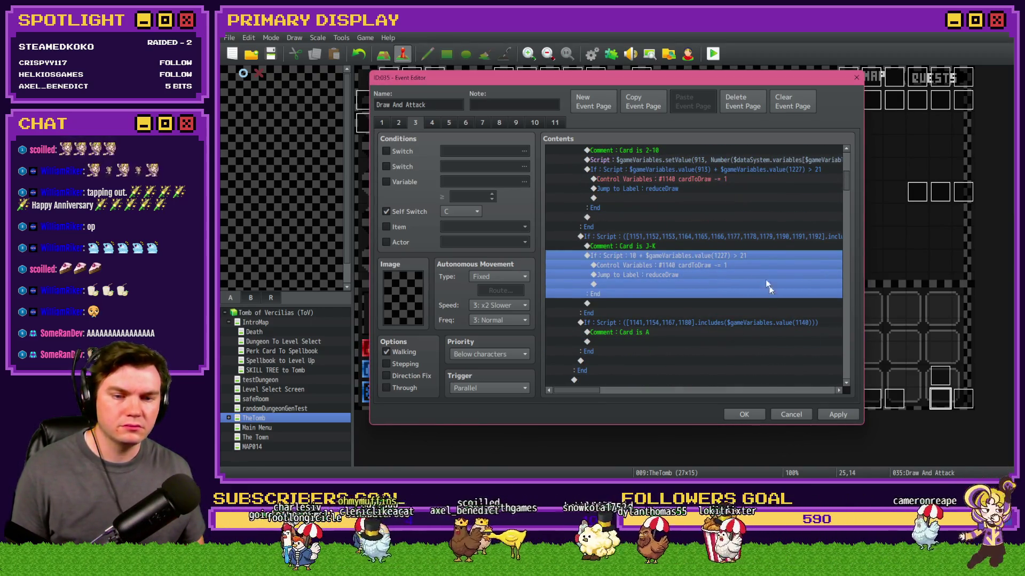
scroll(723, 334, "down", 3)
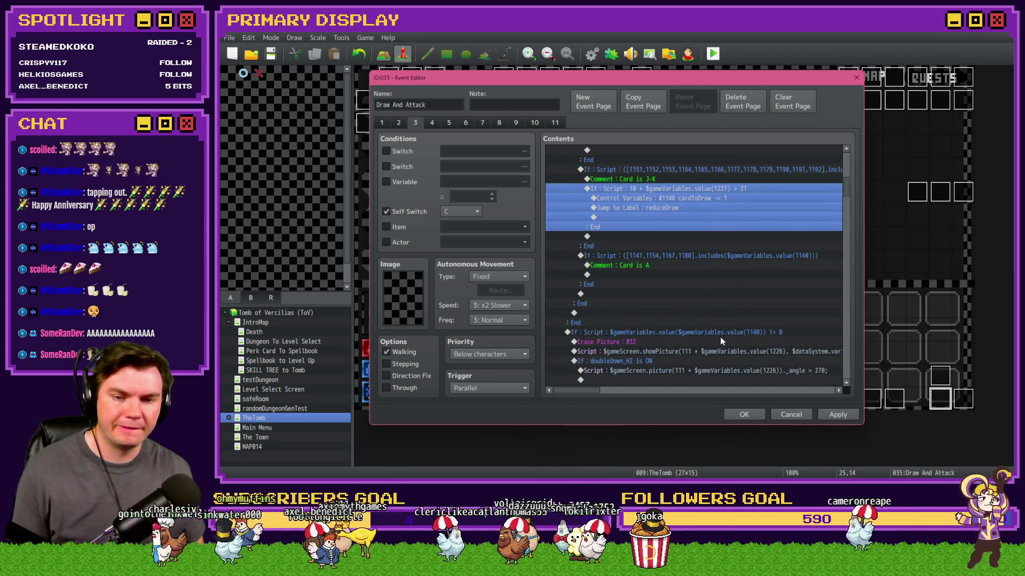
scroll(721, 341, "up", 7)
left_click(670, 213, "shift")
scroll(668, 336, "down", 7)
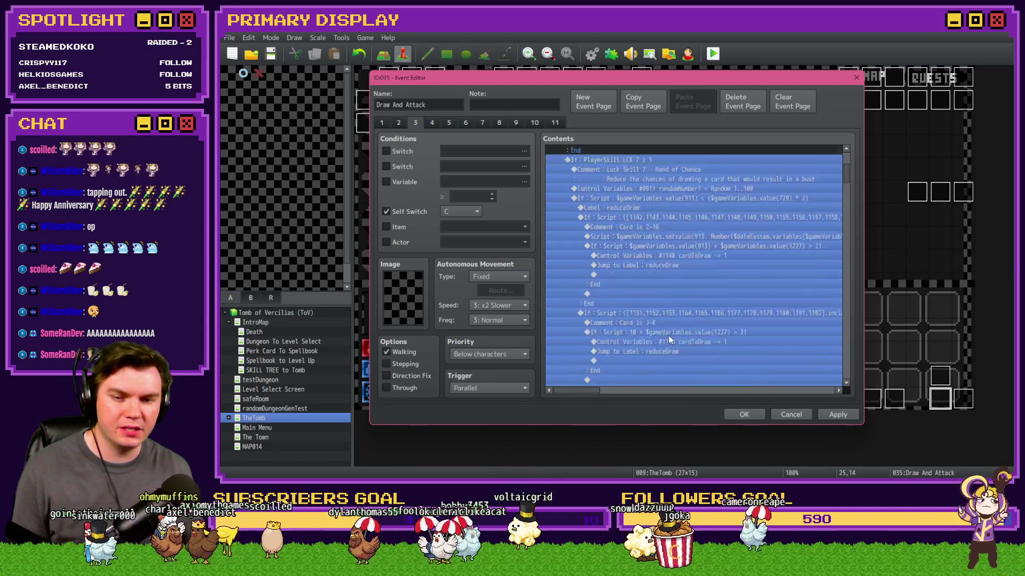
left_click(837, 415)
left_click(743, 414)
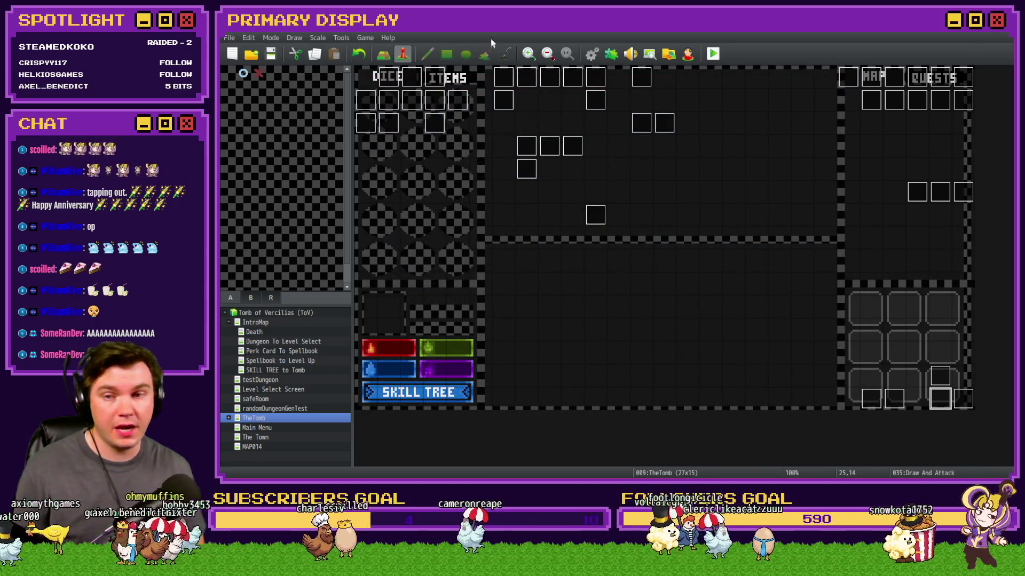
Launch a playtest, take the Spiked Pauldron perk and play the opening hands, standing on 19.
left_click(709, 55)
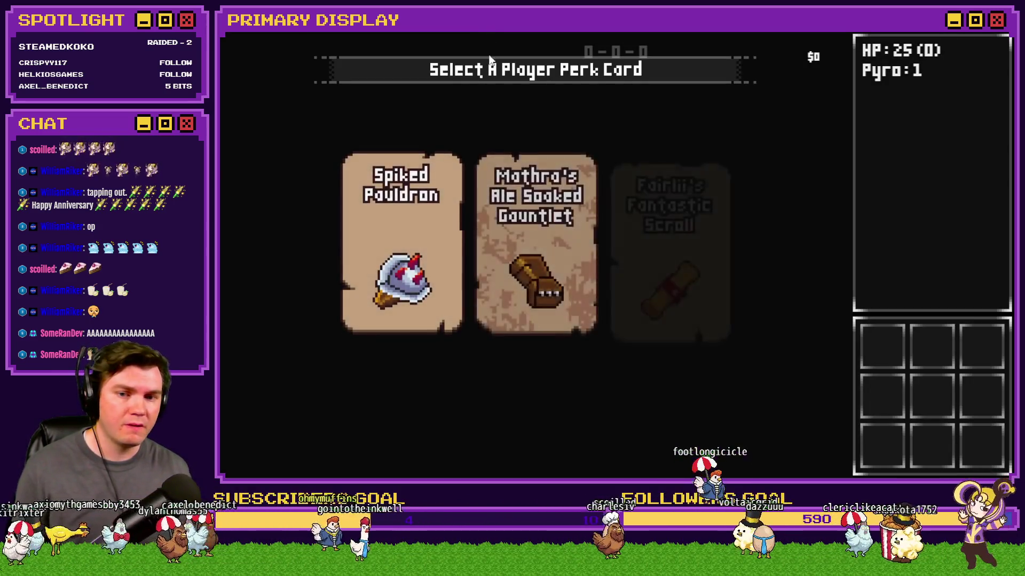
left_click(444, 163)
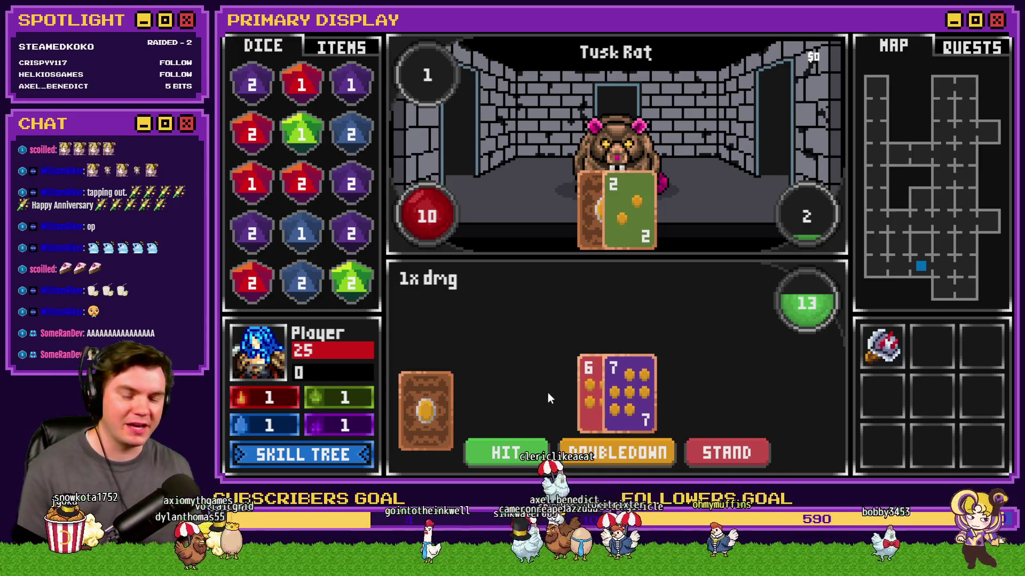
left_click(524, 442)
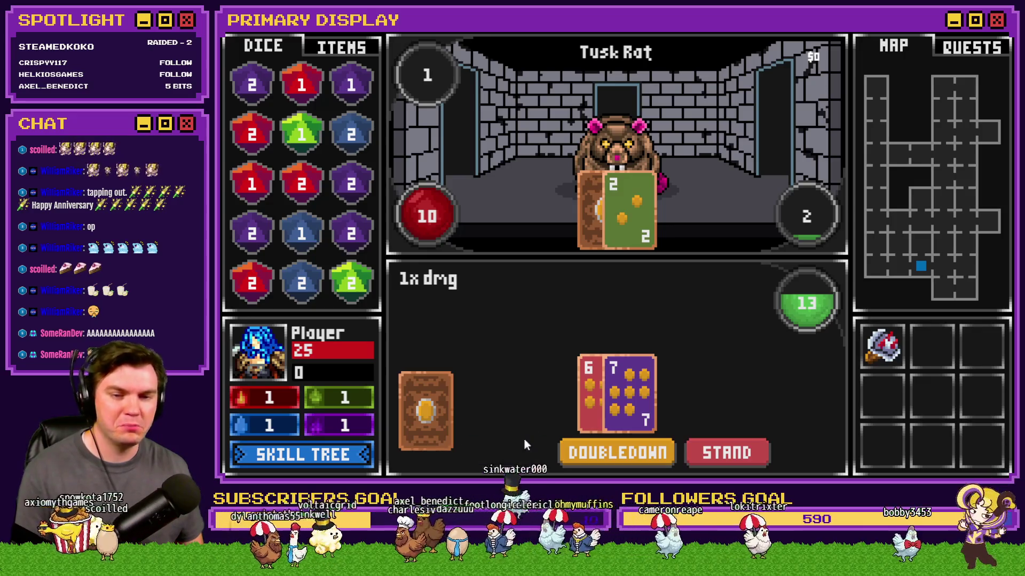
left_click(691, 454)
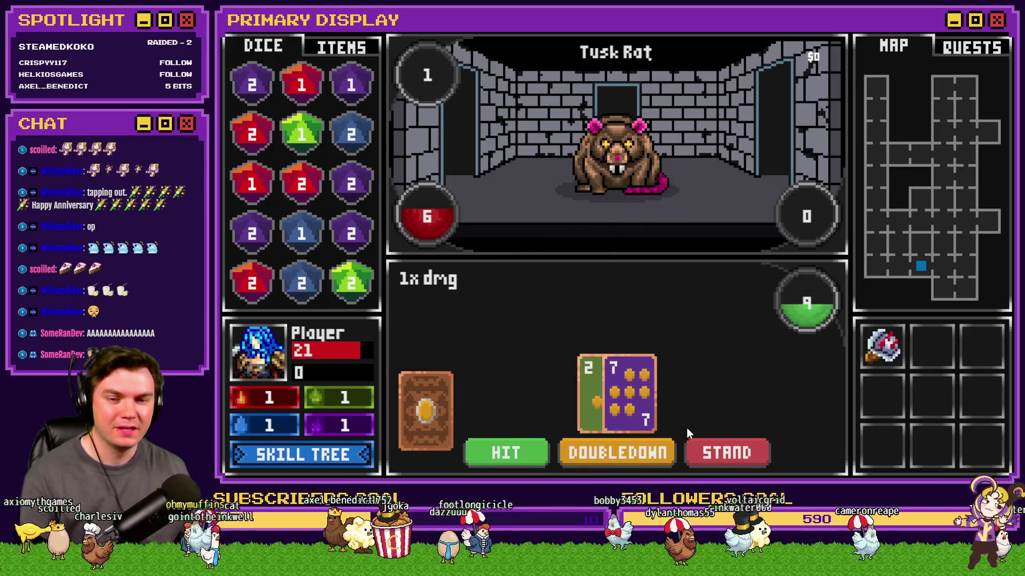
left_click(530, 450)
left_click(748, 446)
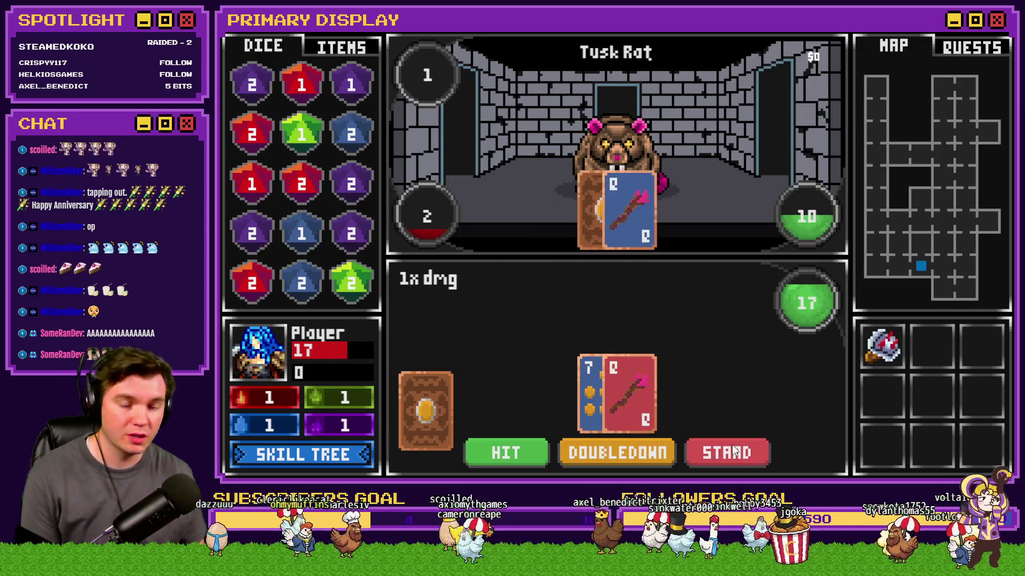
left_click(708, 453)
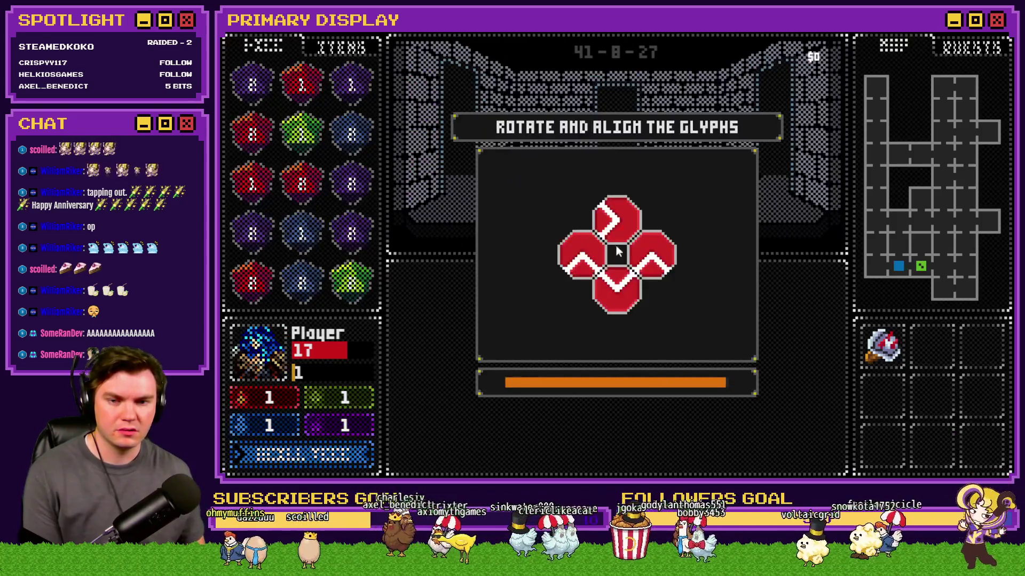
Rotate the three glyphs into a diamond and step into the next room.
left_click(617, 227)
left_click(660, 258)
left_click(594, 259)
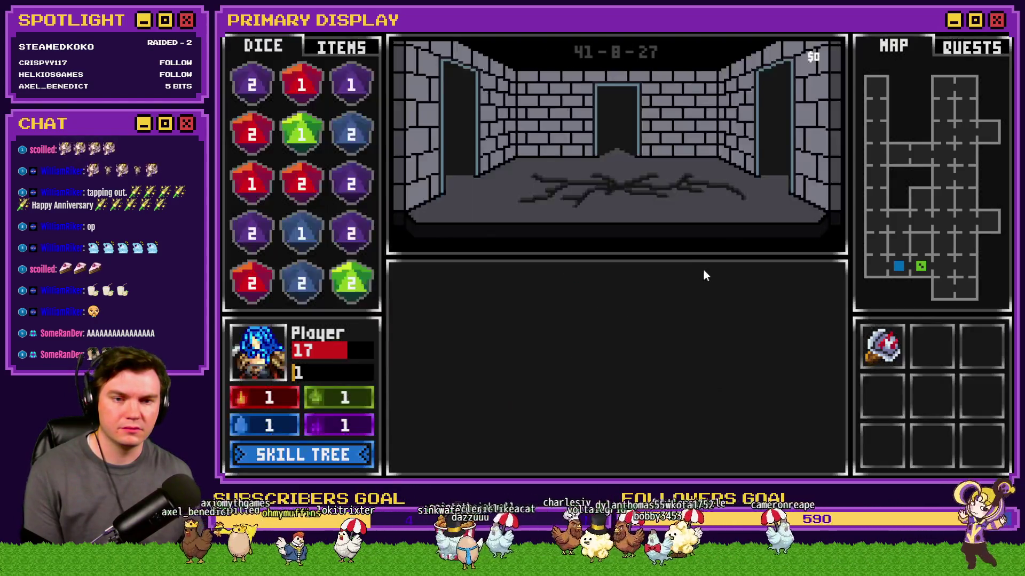
left_click(556, 187)
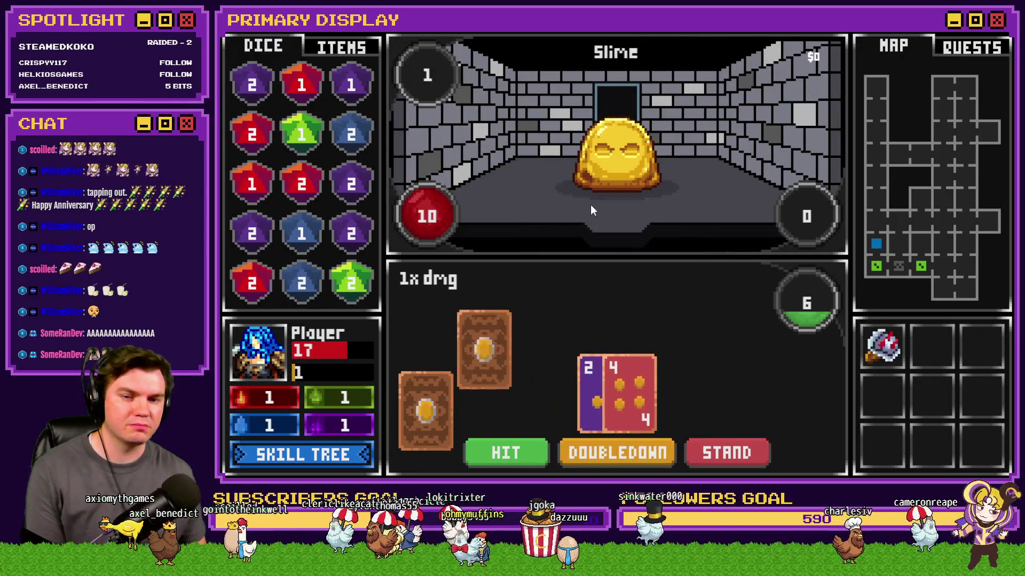
Beat the Slime with a hit followed by several stands.
left_click(528, 449)
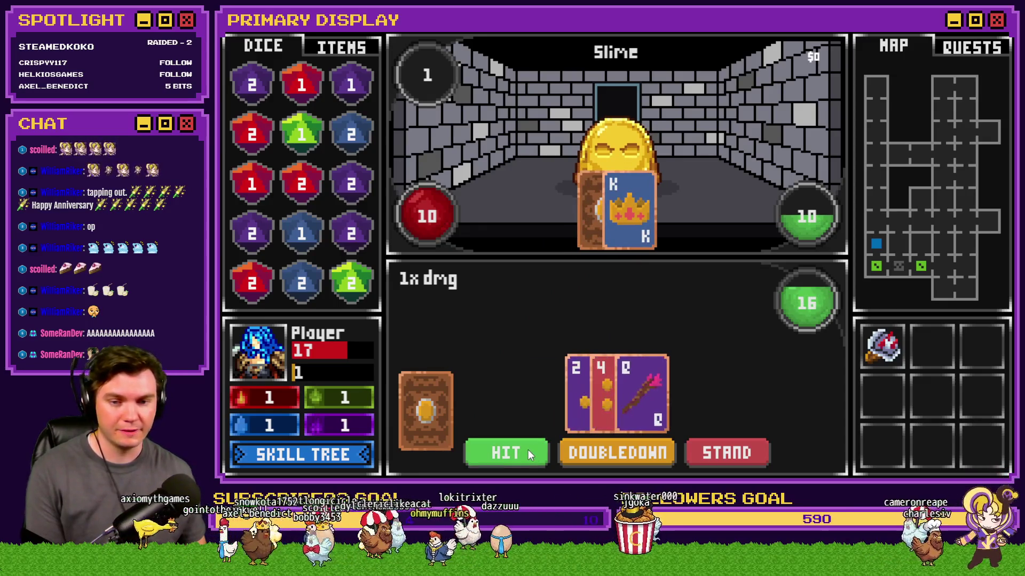
left_click(717, 453)
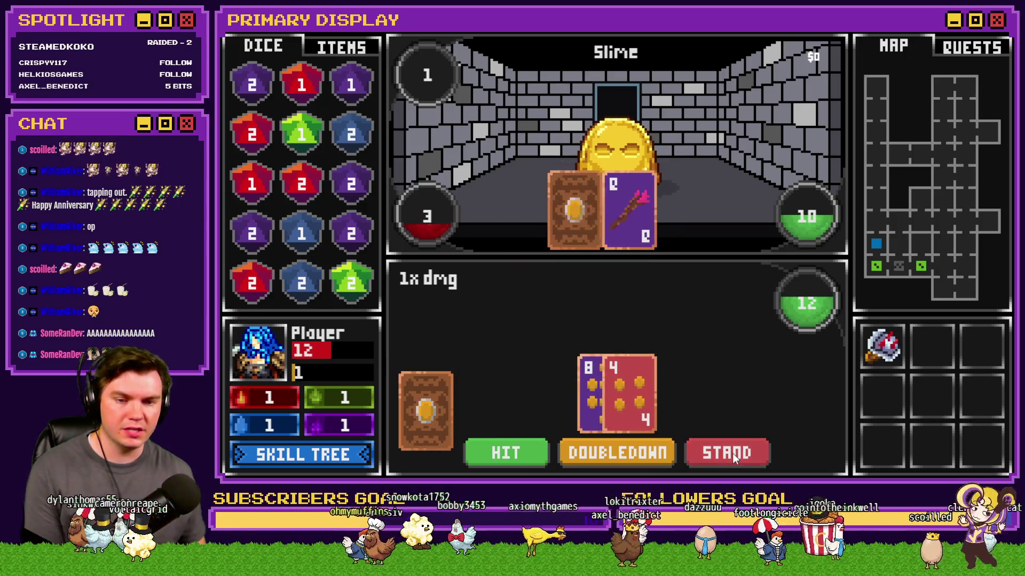
left_click(732, 453)
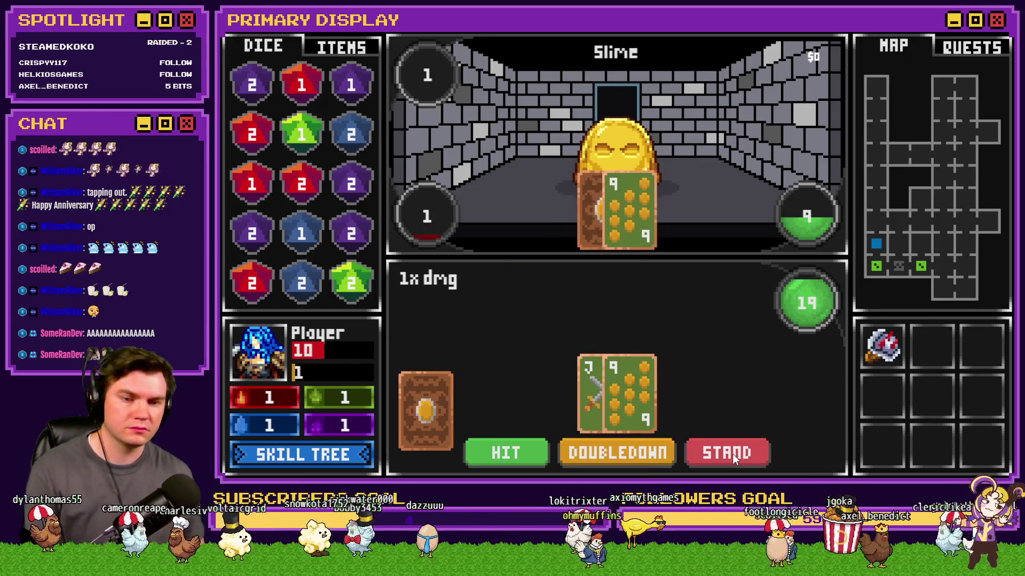
left_click(732, 453)
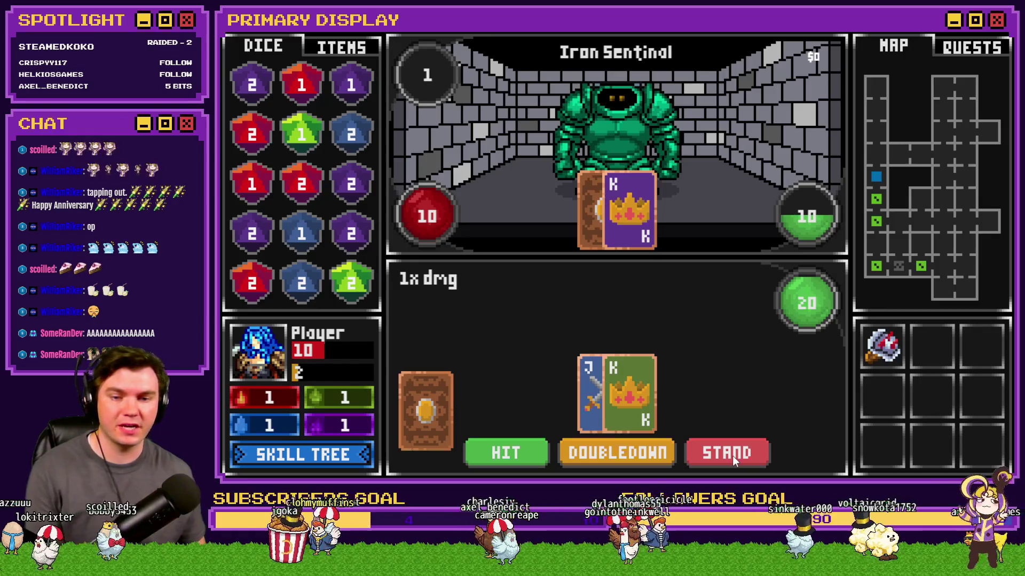
Stand through every round, including on 18, to defeat the Iron Sentinal.
left_click(733, 456)
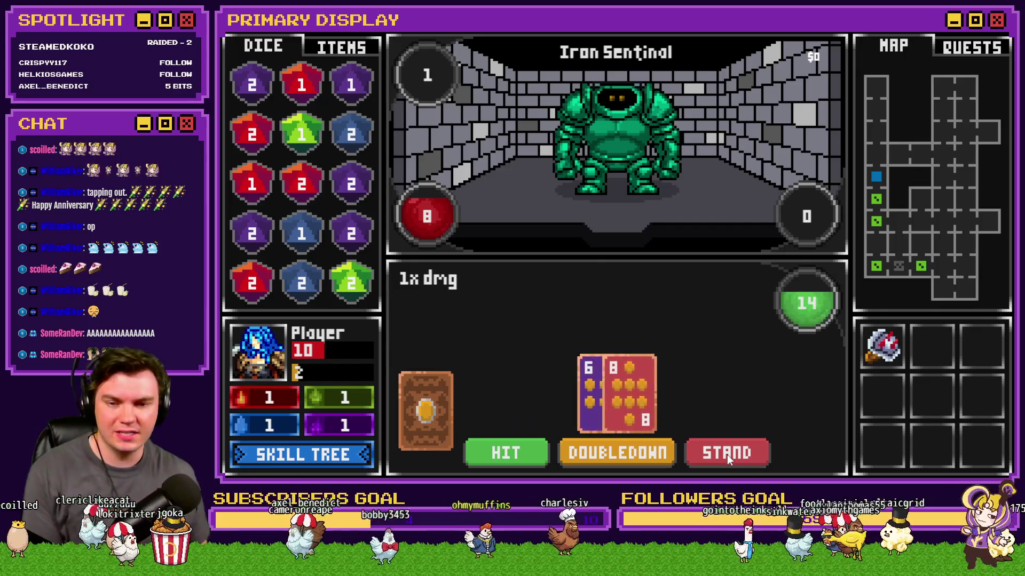
left_click(729, 451)
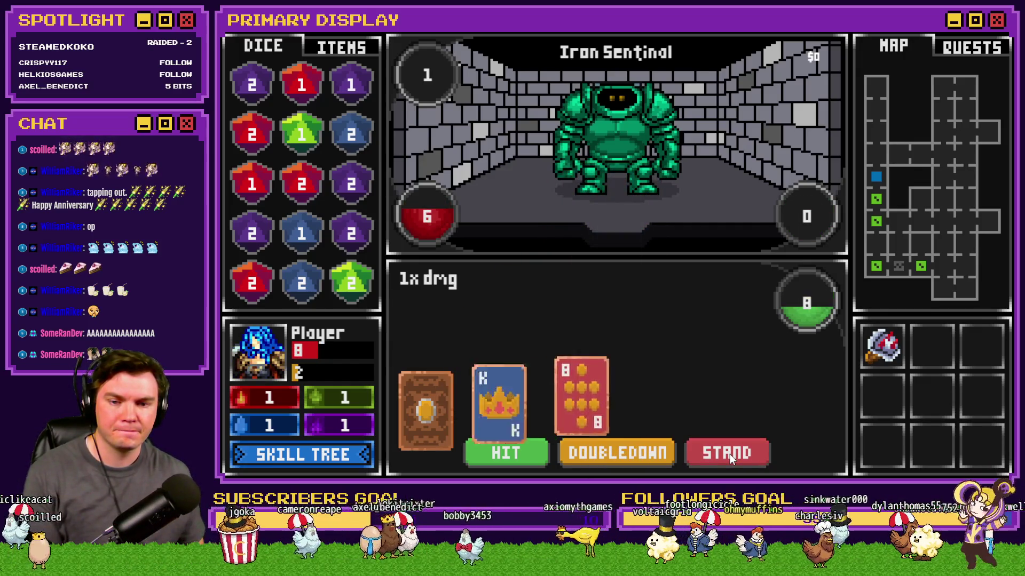
left_click(729, 454)
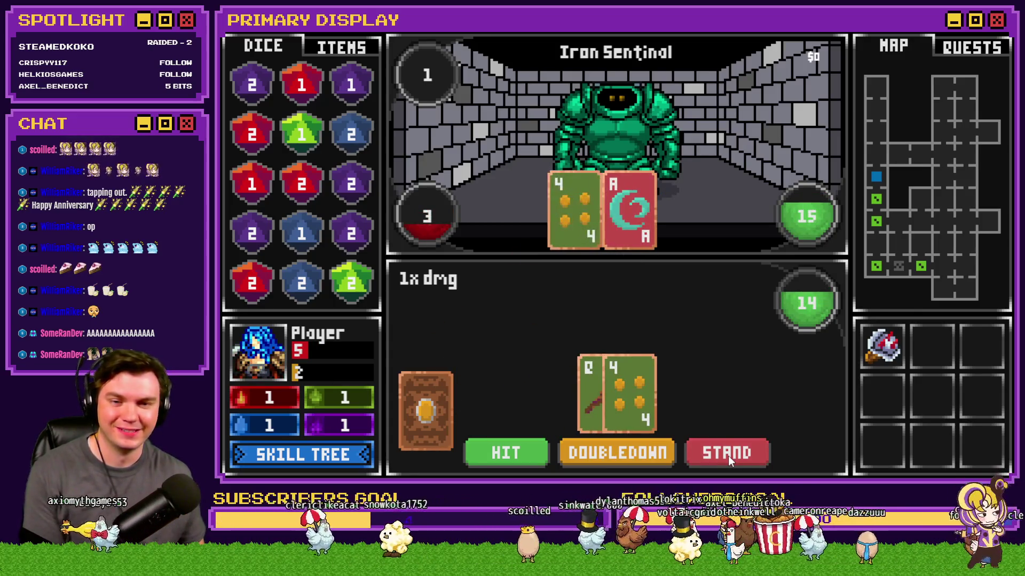
left_click(728, 456)
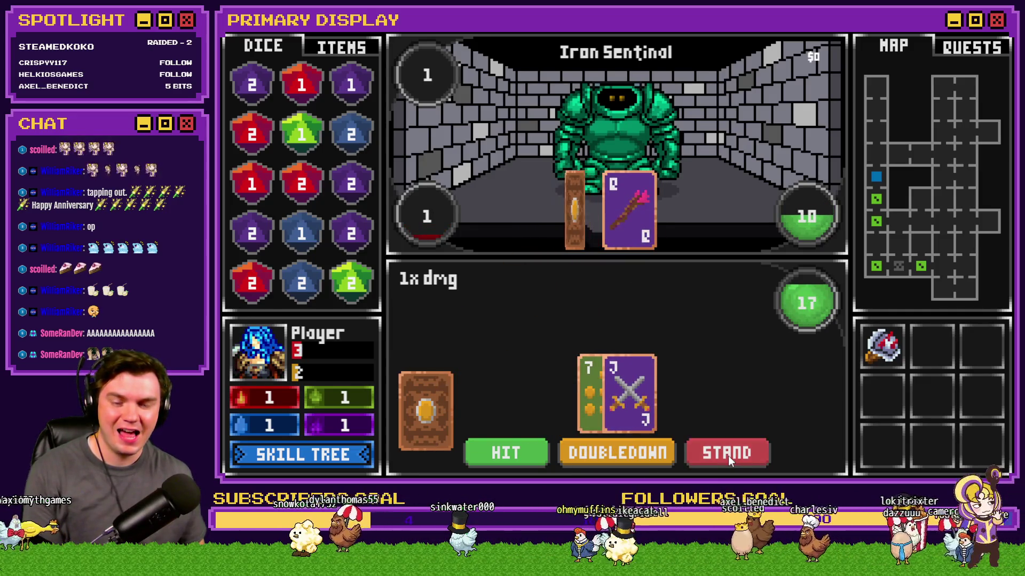
left_click(728, 455)
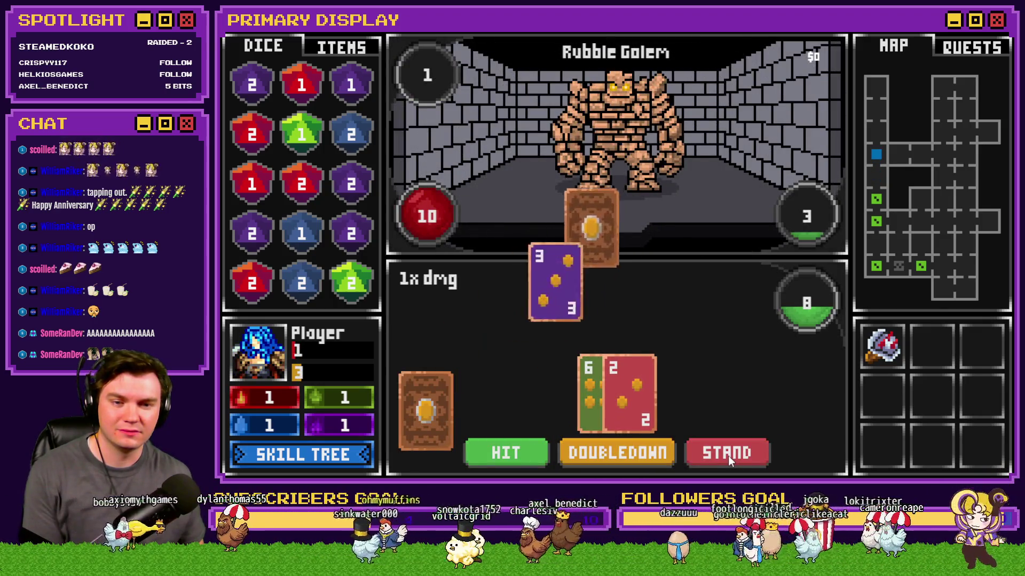
Against the Rubble Golem, stand on 19, then hit and bust at 24.
left_click(498, 452)
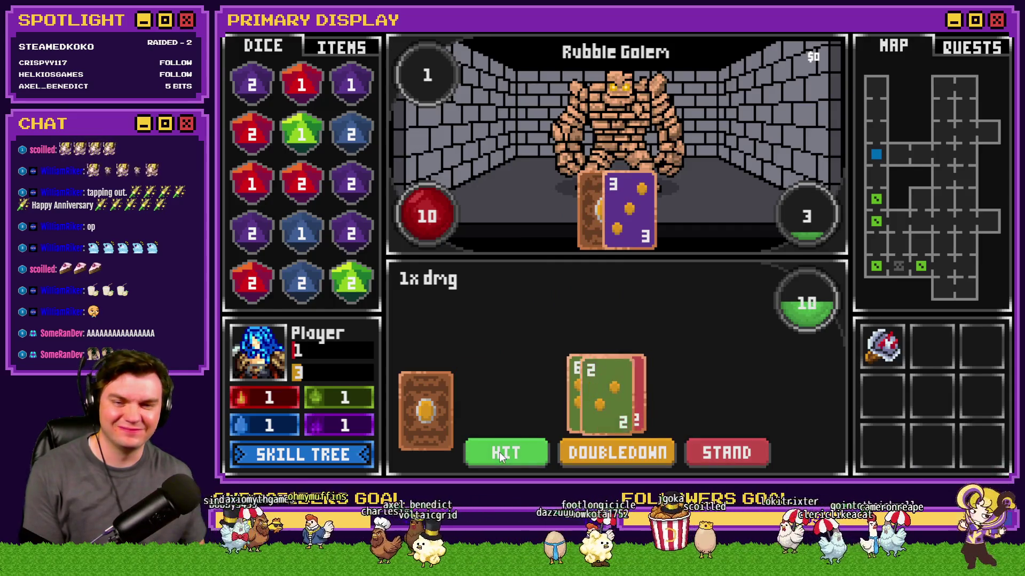
left_click(499, 452)
left_click(760, 450)
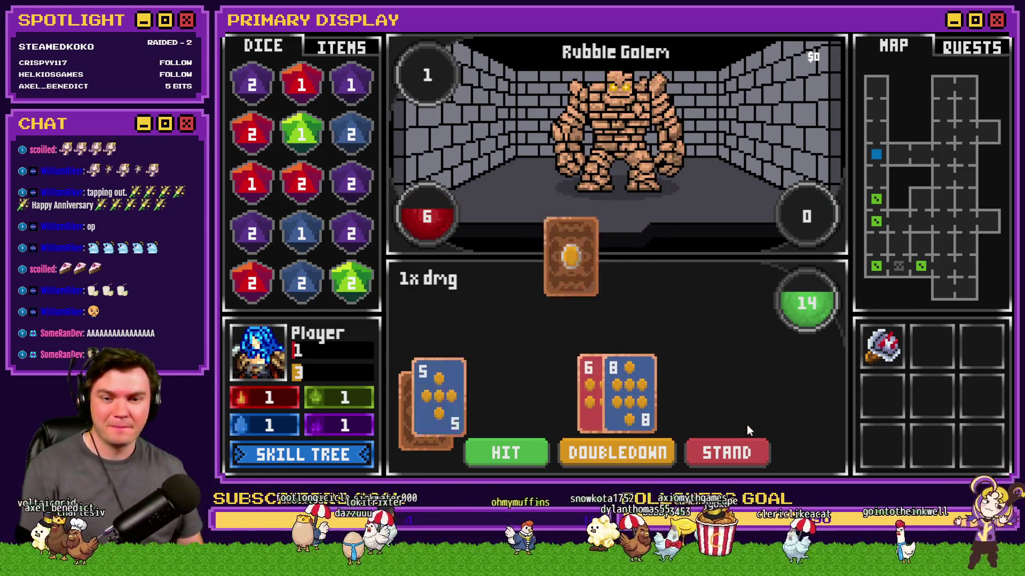
left_click(526, 450)
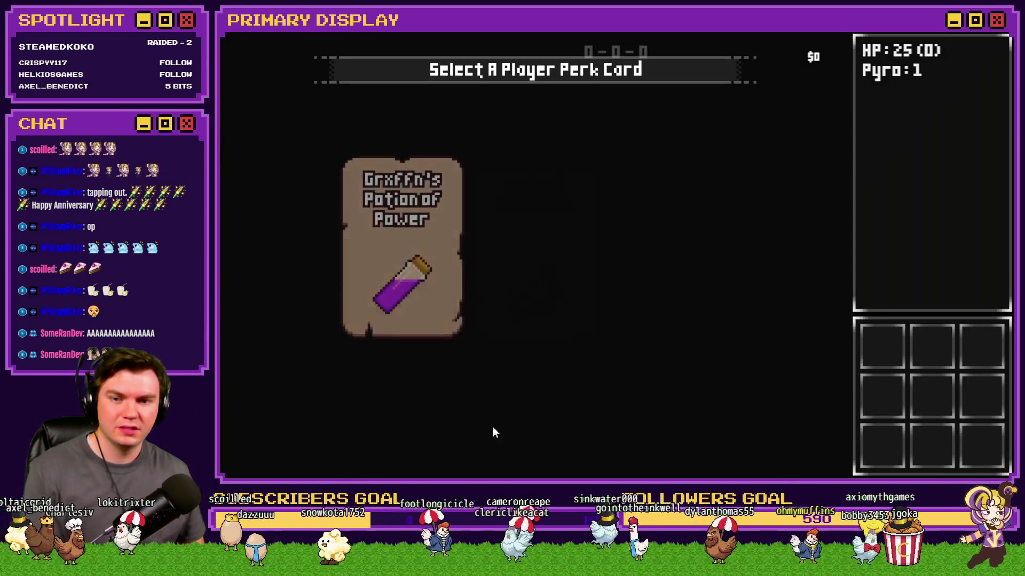
Choose a perk card, enter the next room and stand on 20 then 15 against the Tower Bat.
left_click(532, 277)
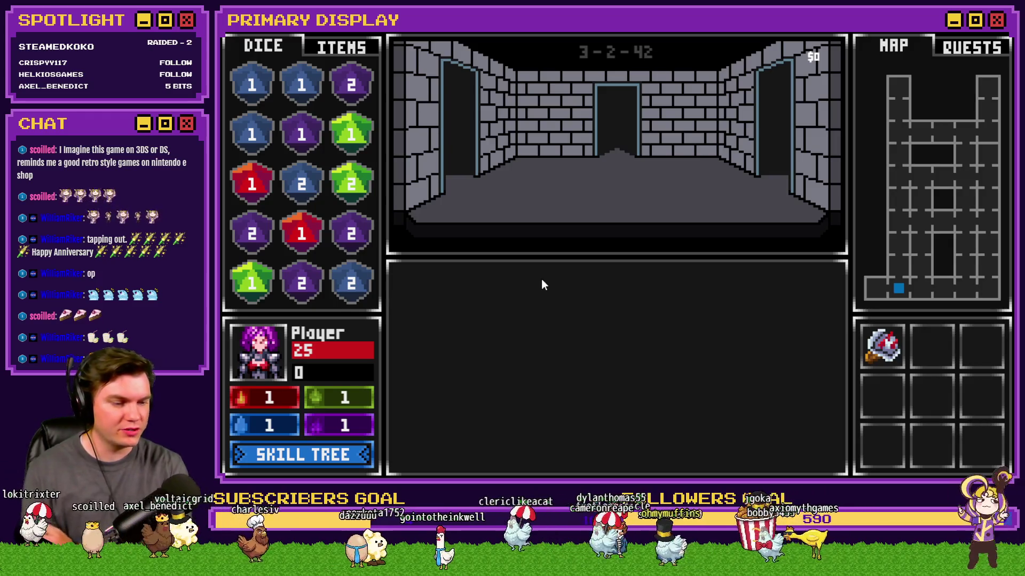
key("w")
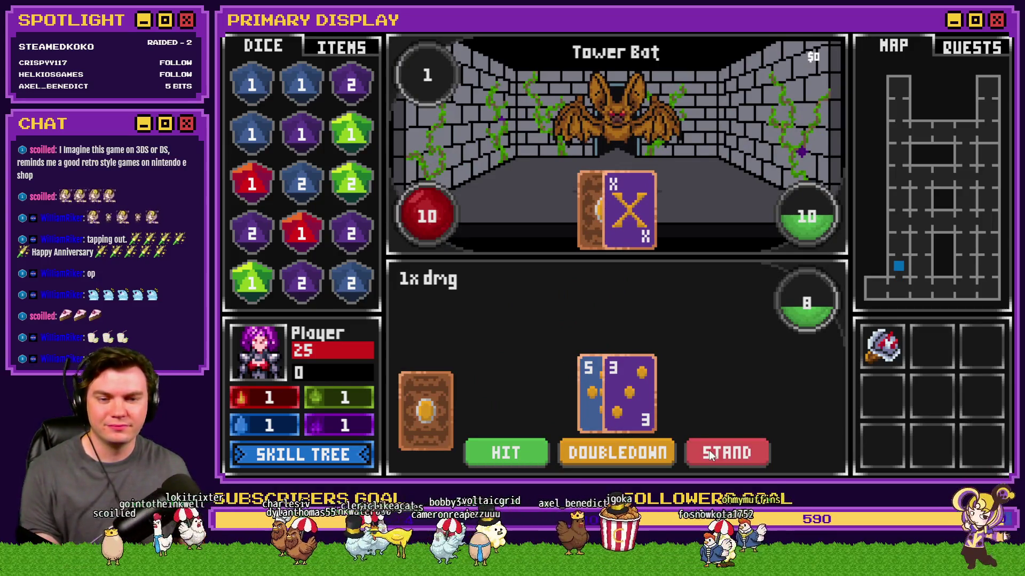
left_click(508, 453)
left_click(510, 460)
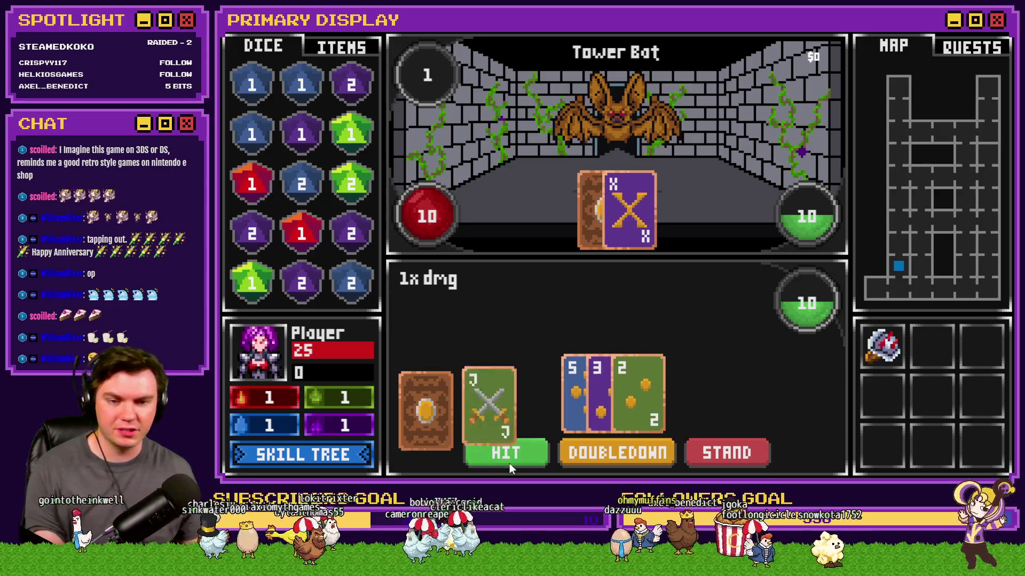
left_click(739, 455)
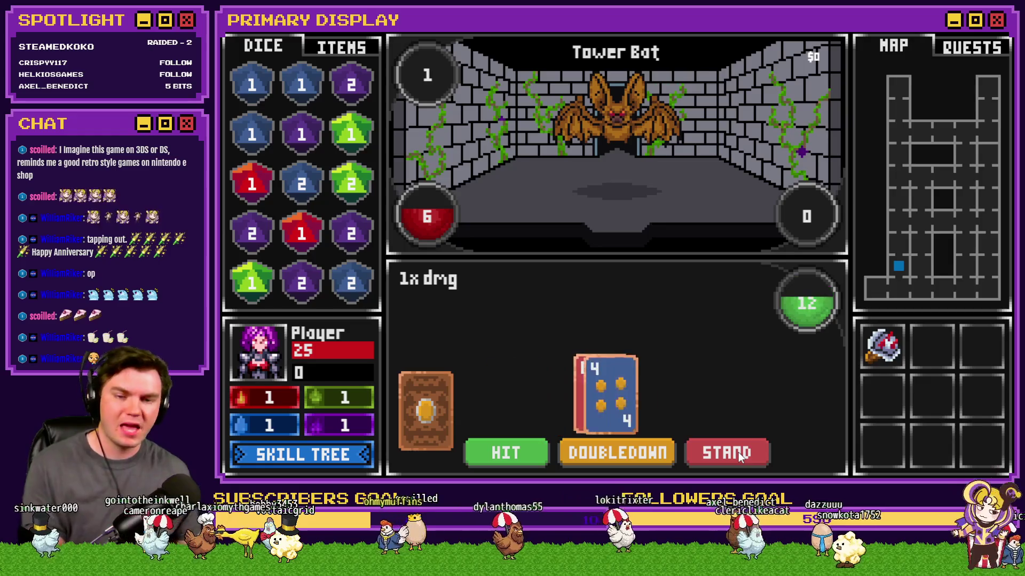
left_click(503, 460)
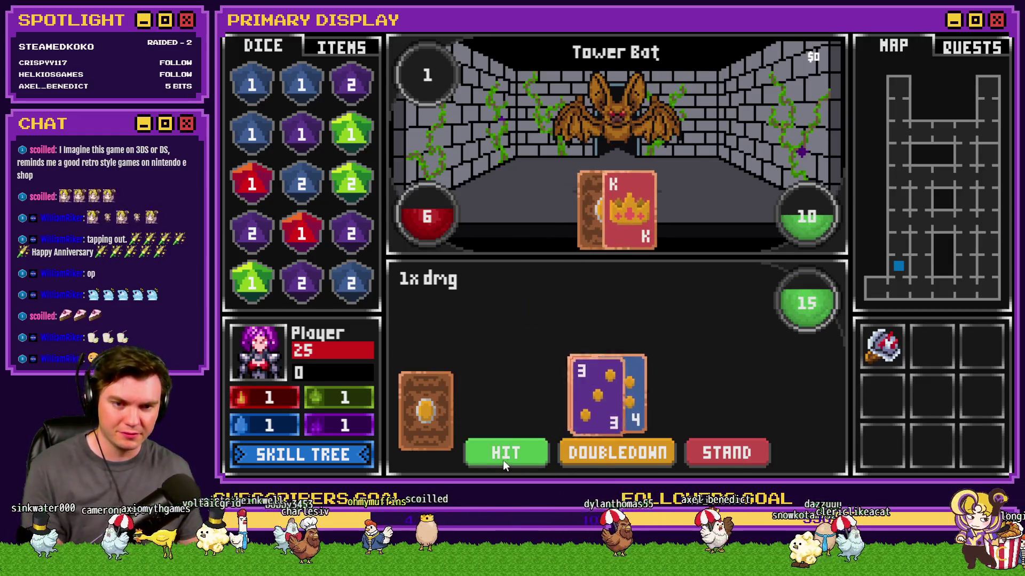
left_click(735, 454)
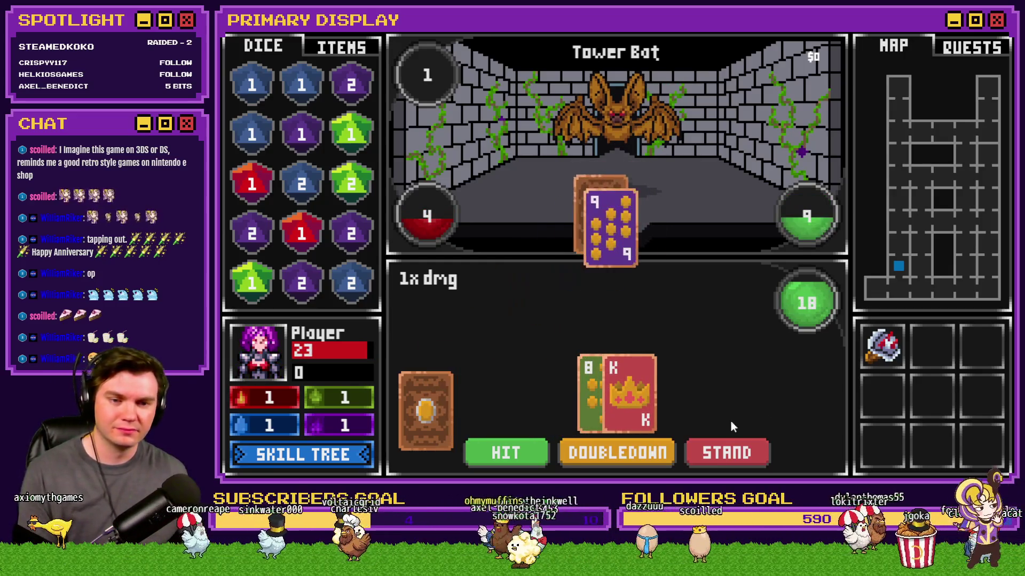
Keep fighting the Tower Bat, standing on 18 and hitting up to 21.
left_click(724, 442)
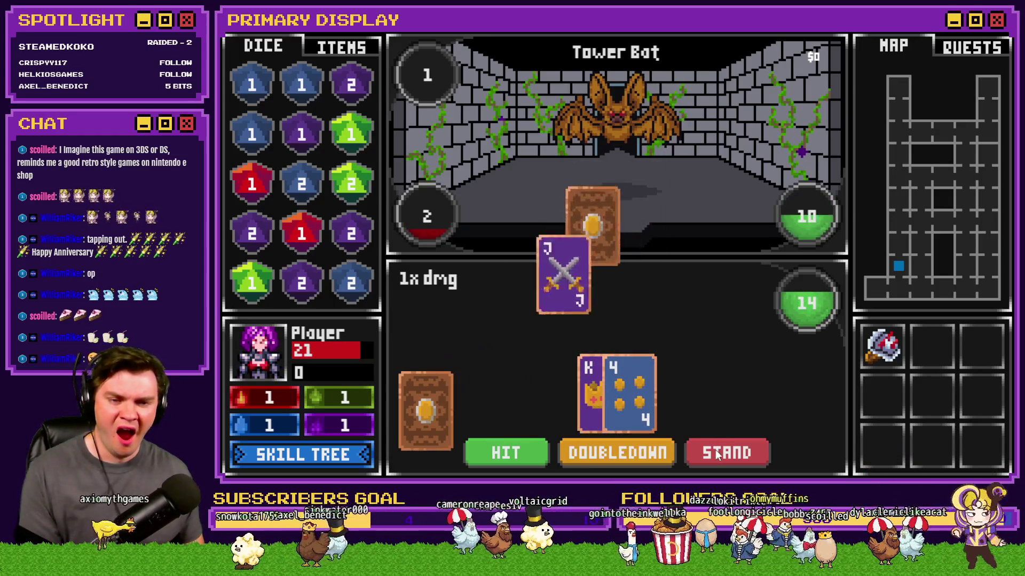
left_click(716, 452)
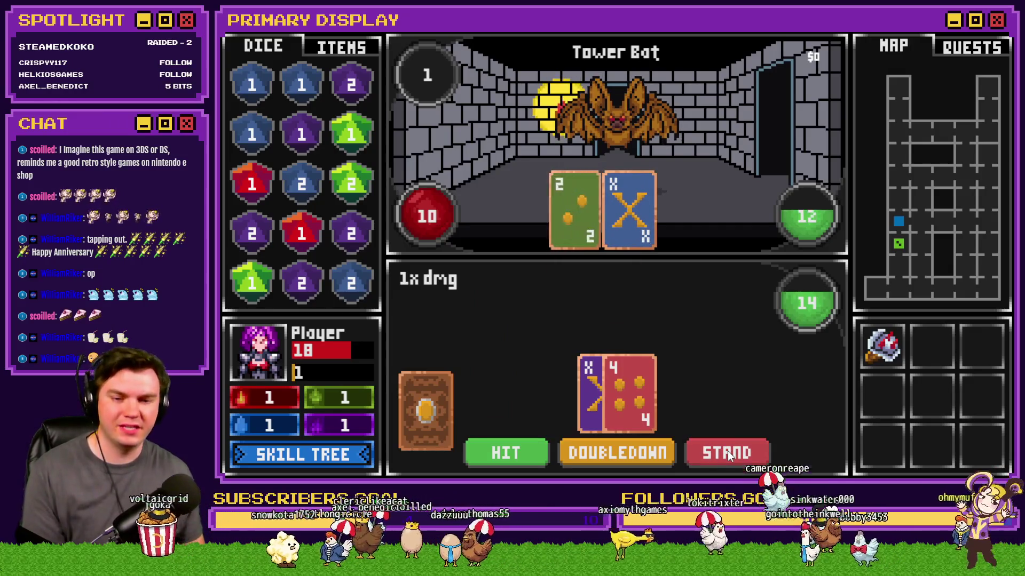
left_click(728, 450)
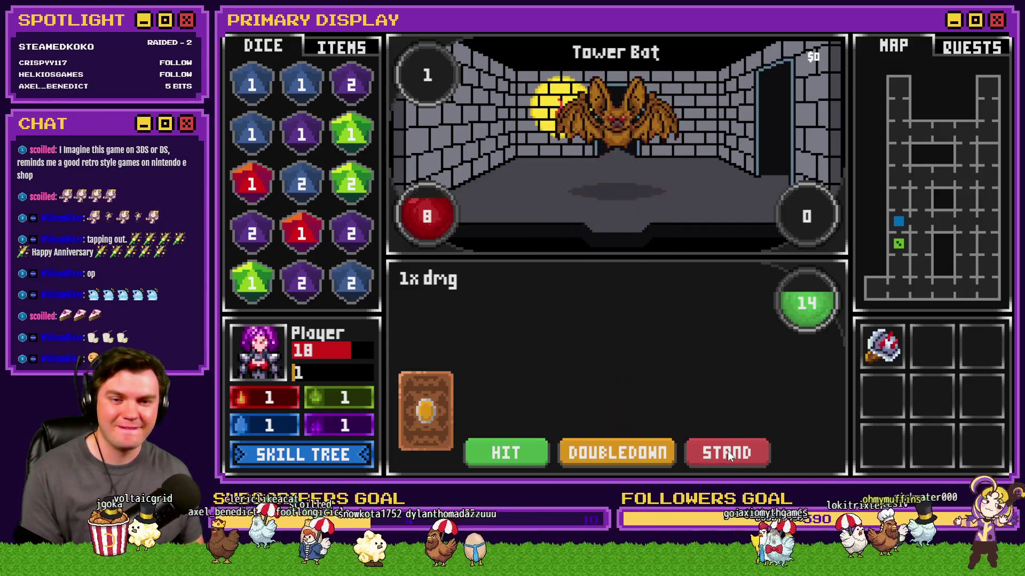
left_click(503, 451)
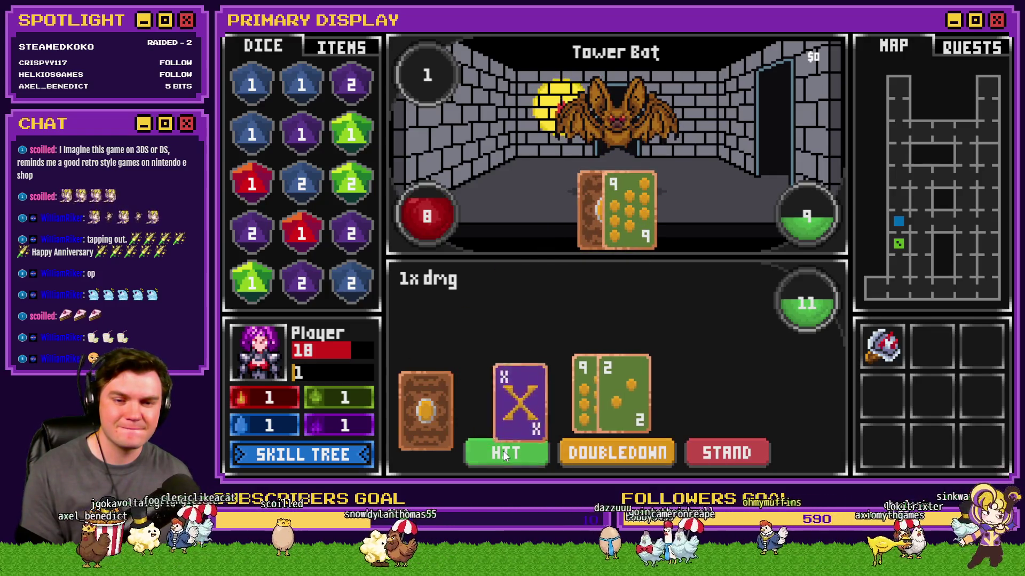
left_click(722, 455)
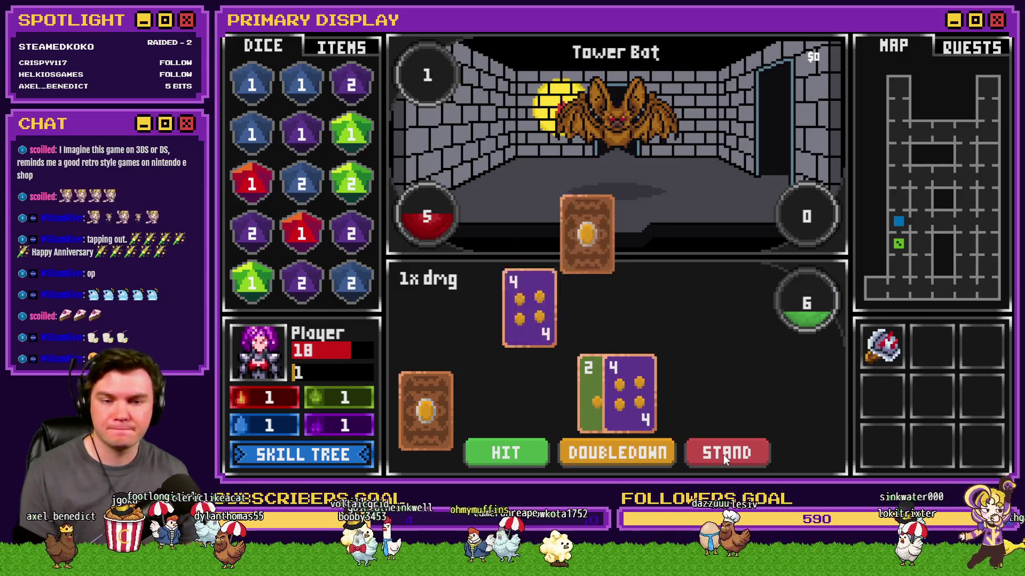
left_click(523, 453)
left_click(518, 453)
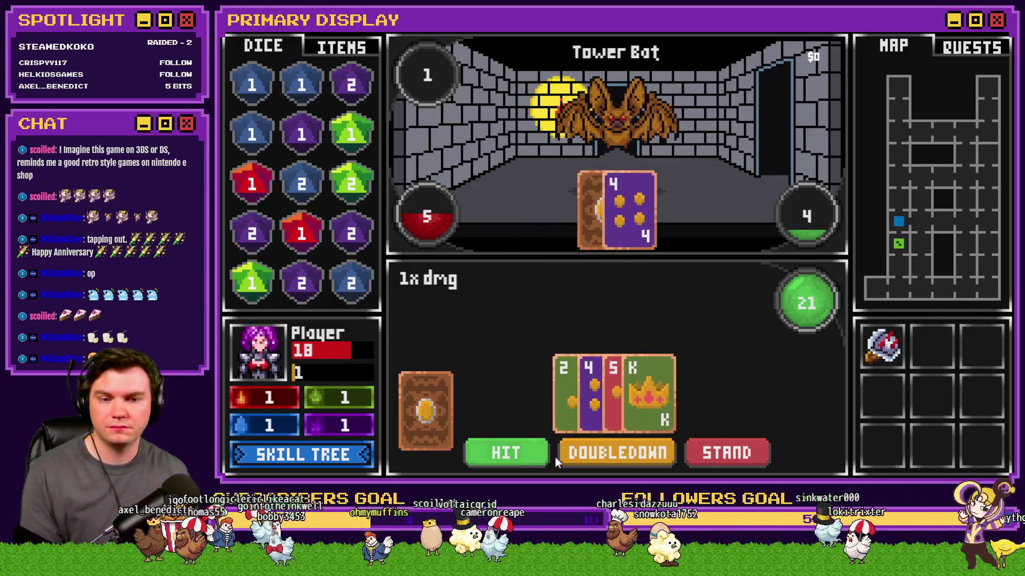
left_click(722, 461)
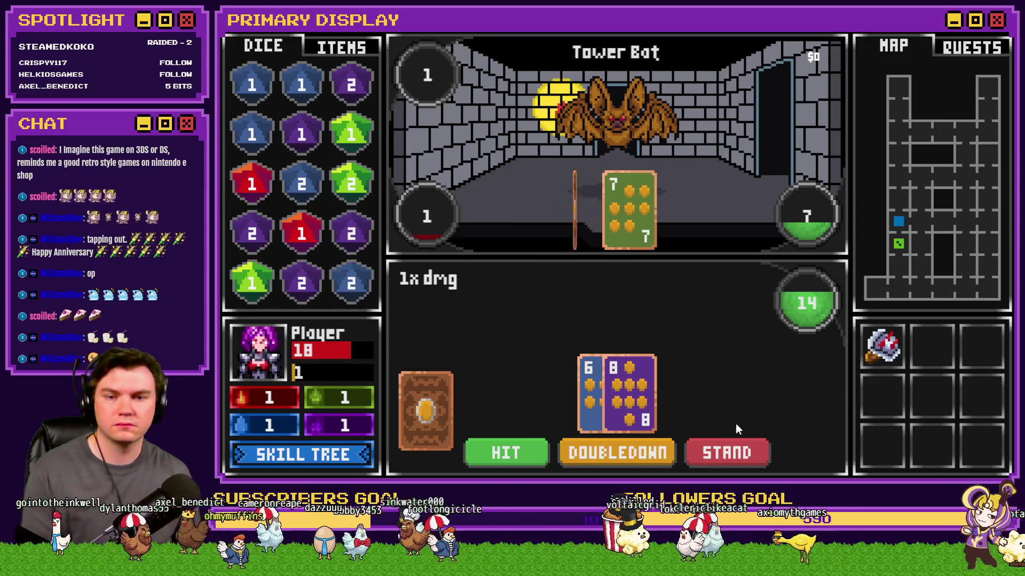
left_click(736, 424)
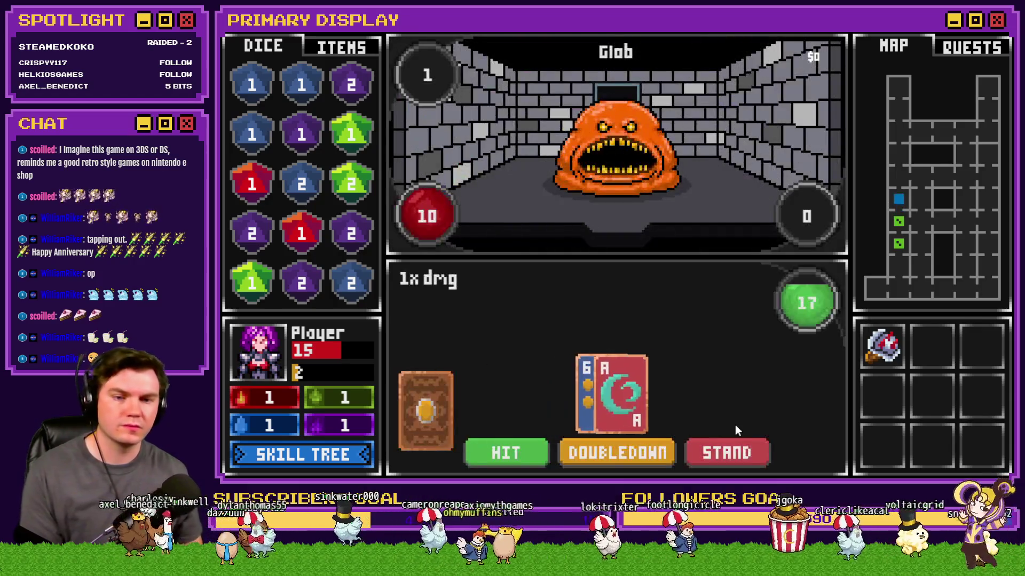
Play against the Glob, busting at 22 and dealing a fresh hand.
left_click(727, 451)
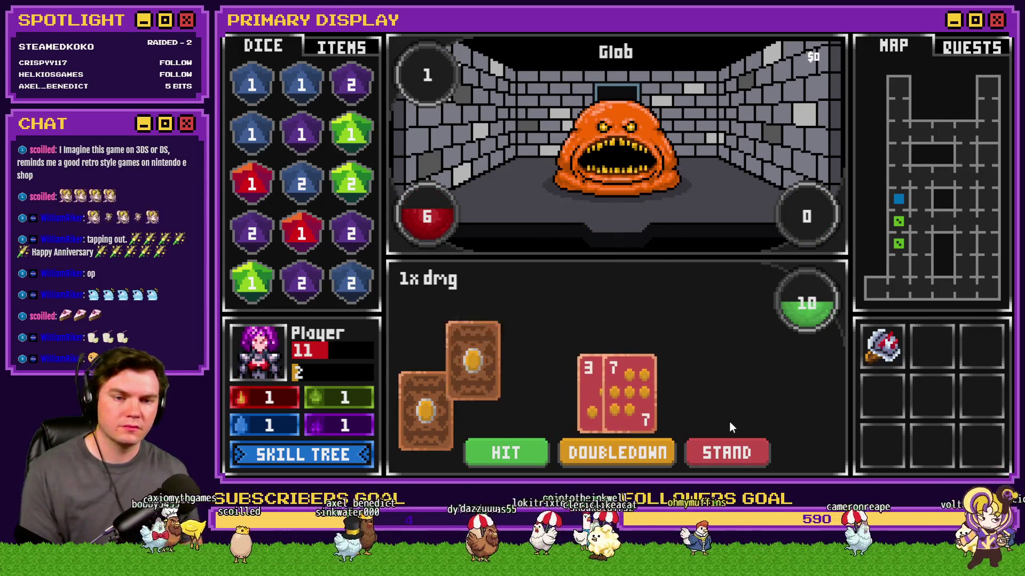
left_click(543, 454)
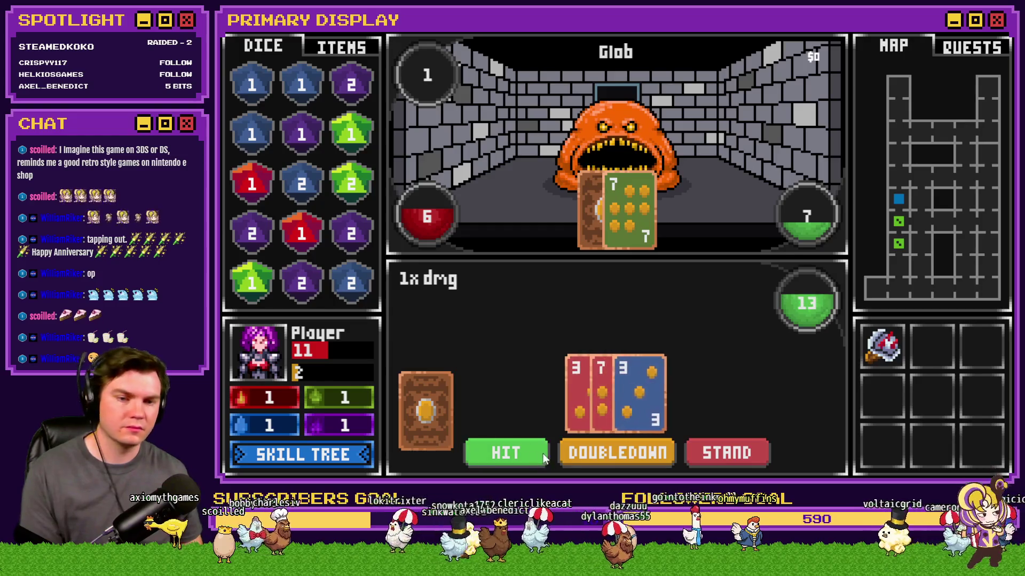
left_click(537, 451)
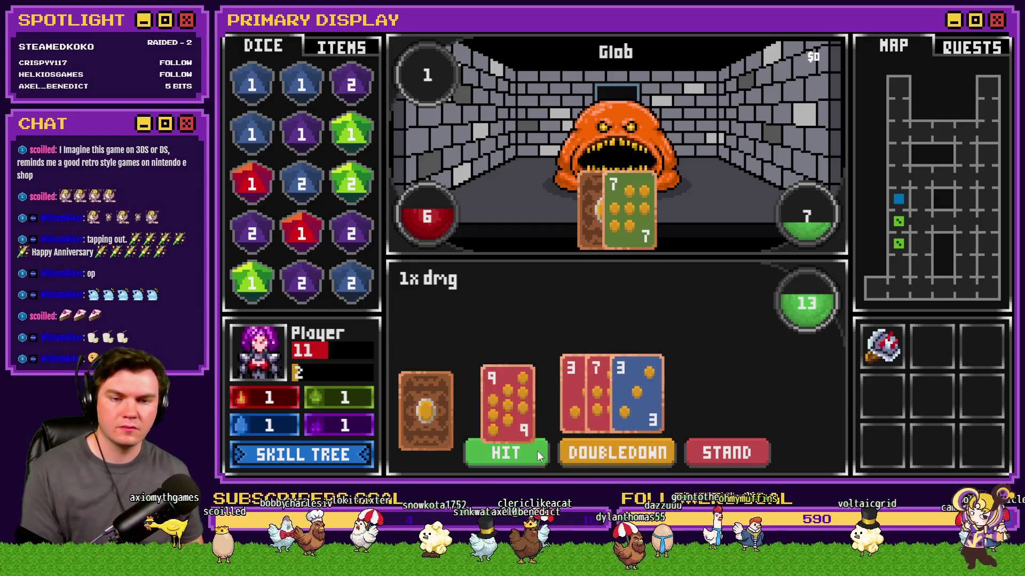
left_click(742, 451)
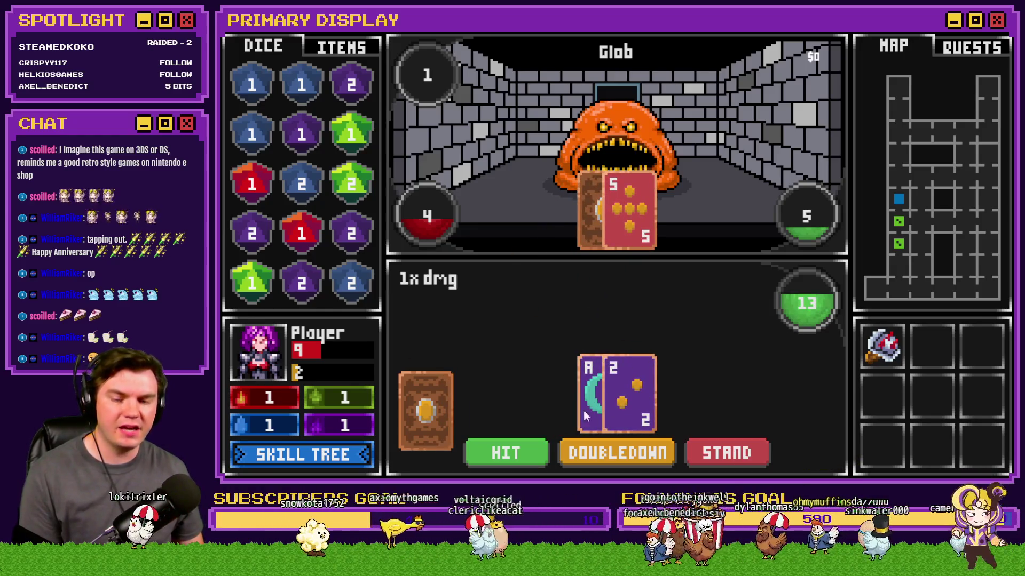
Hit on the A-2 and later hands, standing on 16, until the Necro Elemental falls.
left_click(502, 451)
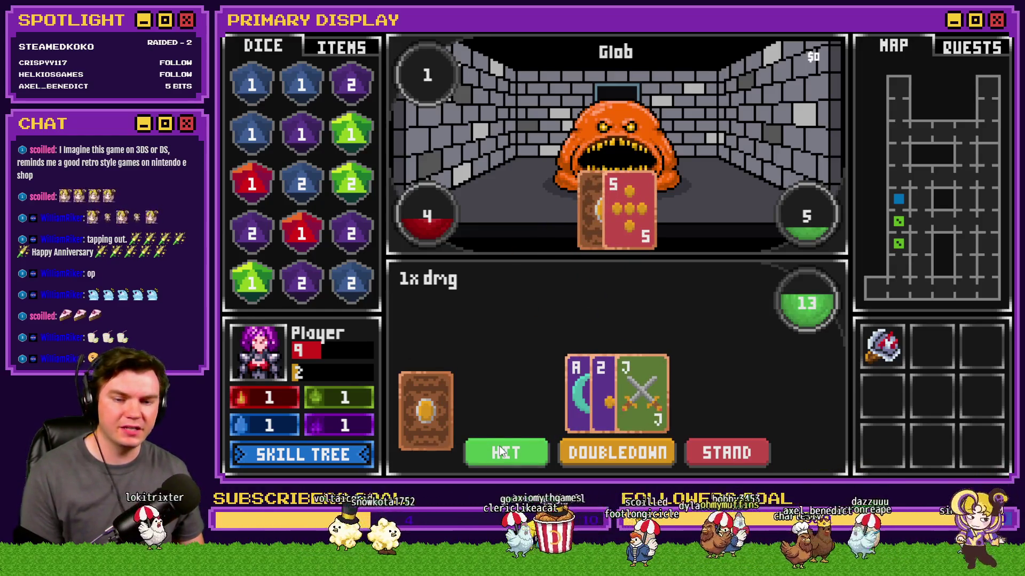
left_click(501, 451)
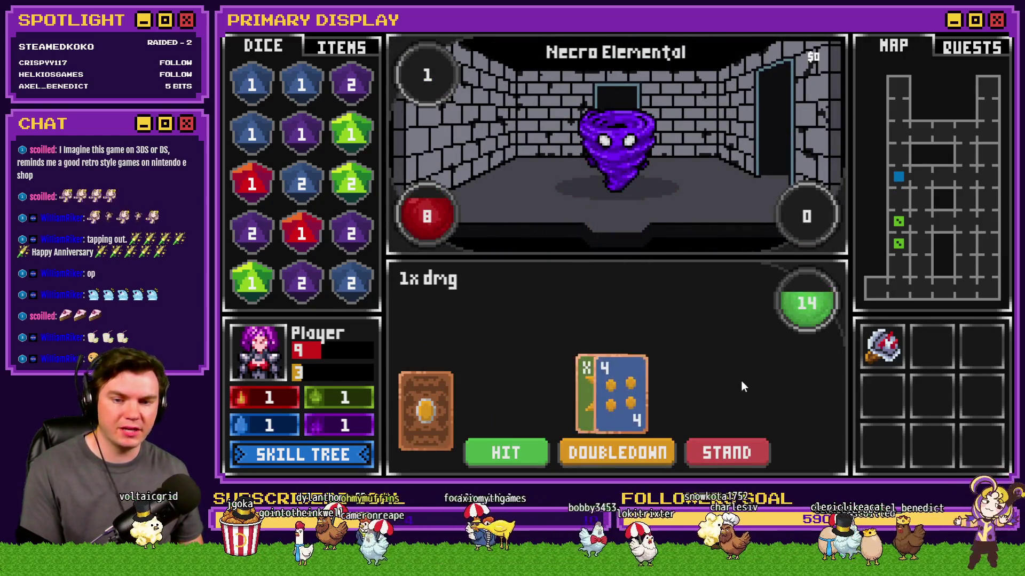
left_click(528, 454)
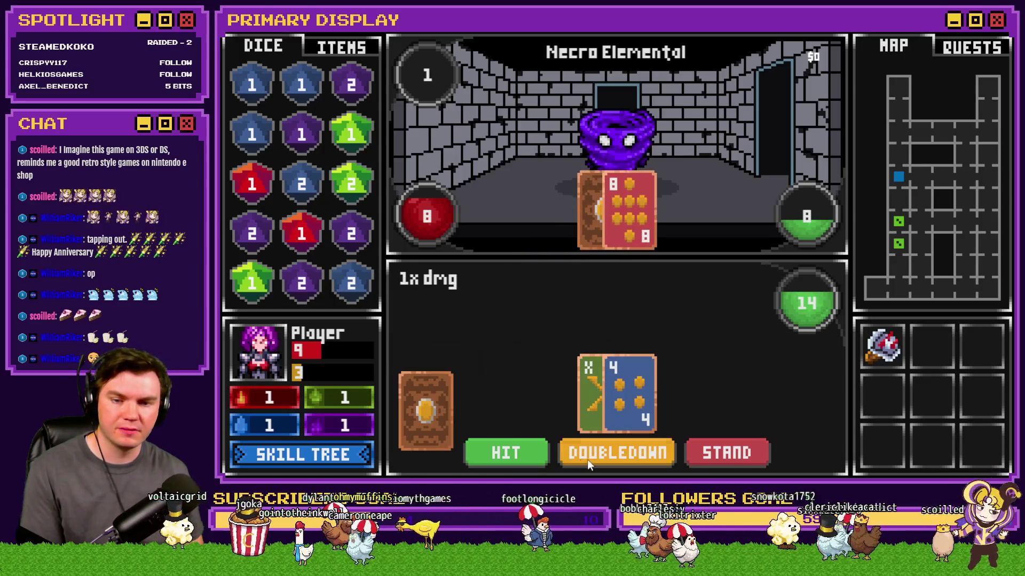
left_click(732, 453)
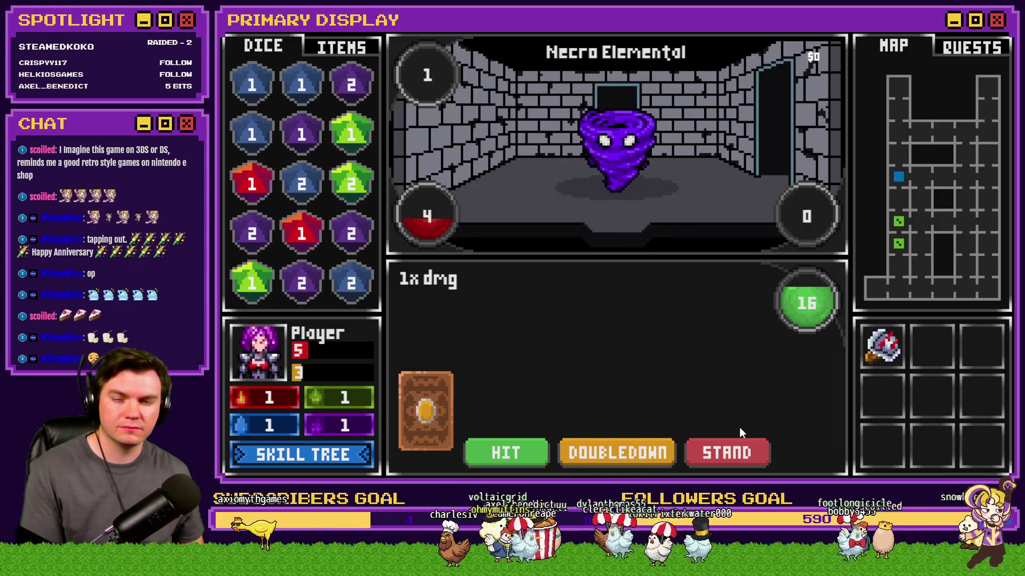
left_click(523, 447)
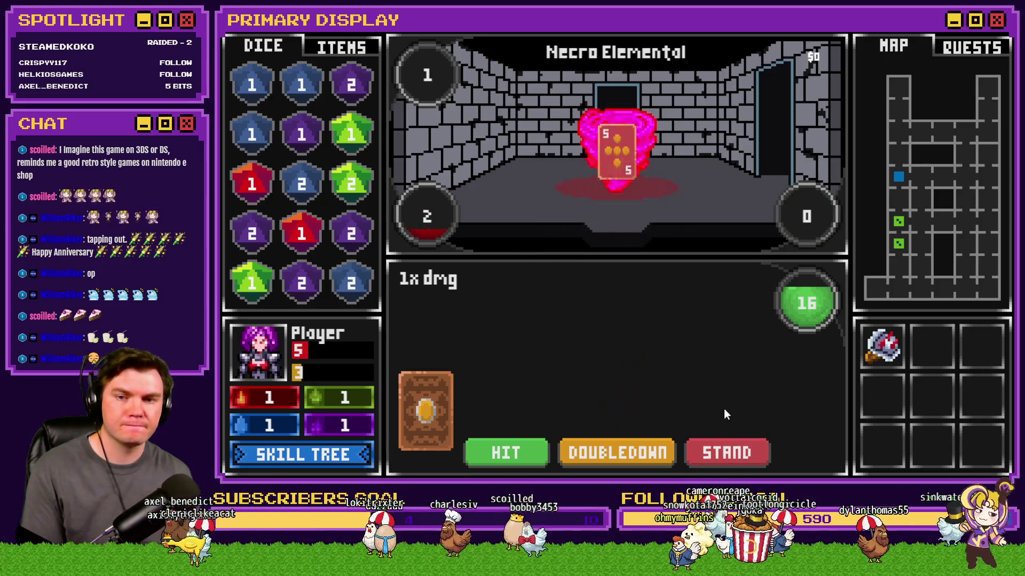
left_click(532, 450)
left_click(733, 452)
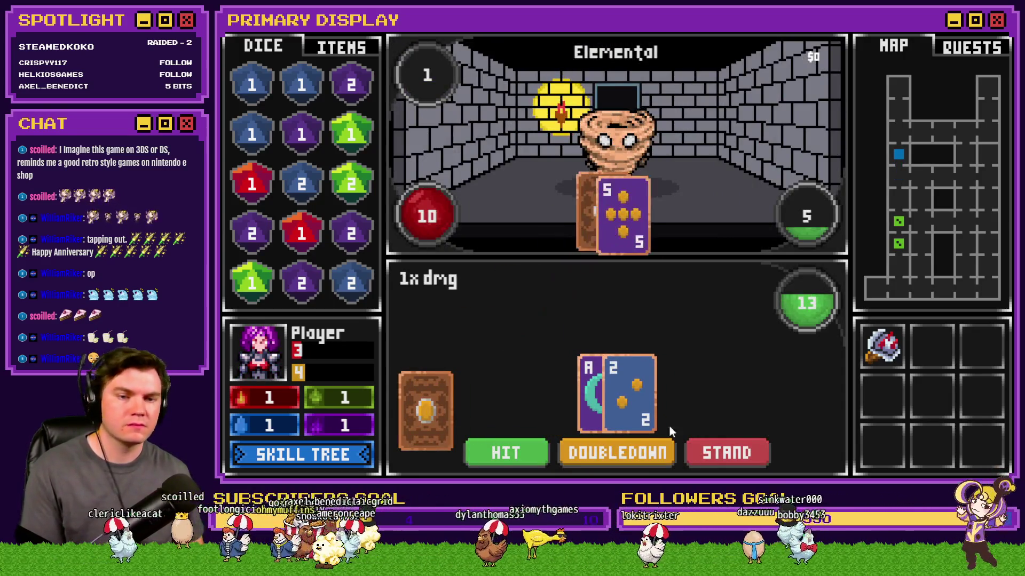
Hit to 19 and keep standing against the Elemental until the player dies and the run resets.
left_click(517, 453)
left_click(690, 451)
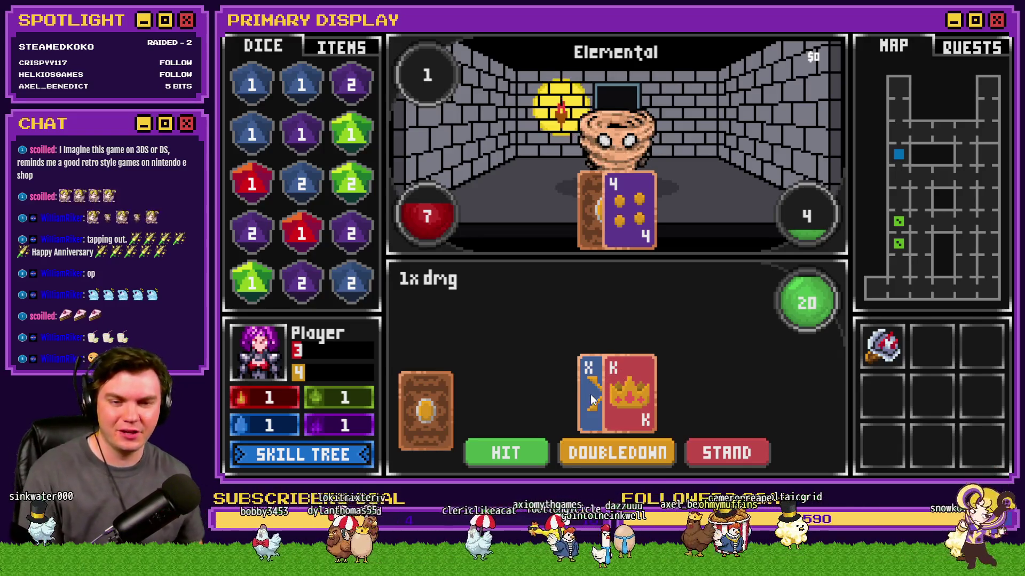
left_click(723, 452)
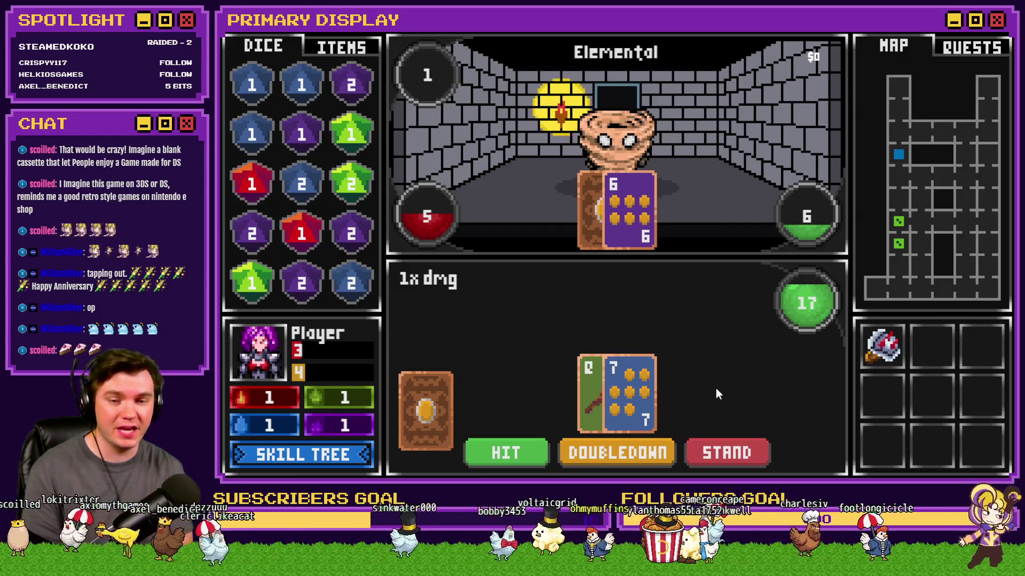
left_click(723, 451)
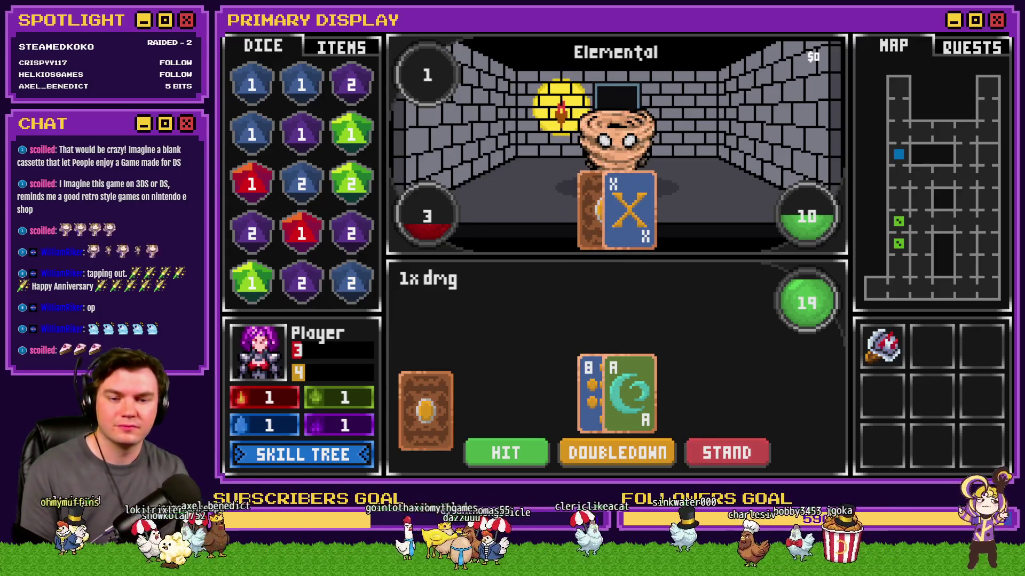
left_click(736, 448)
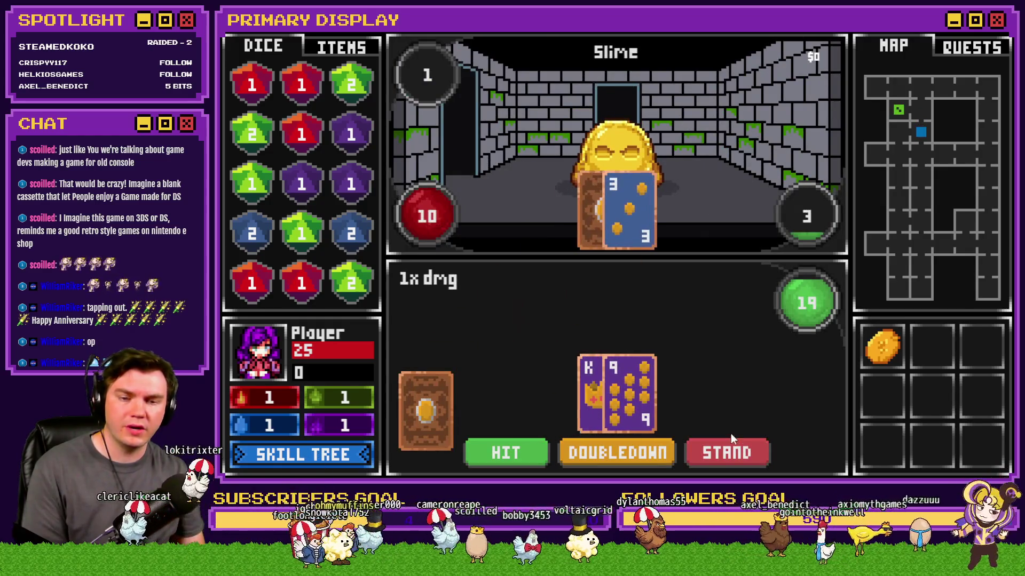
Stand against the Slime, then buy the first three Luck skill nodes.
left_click(730, 463)
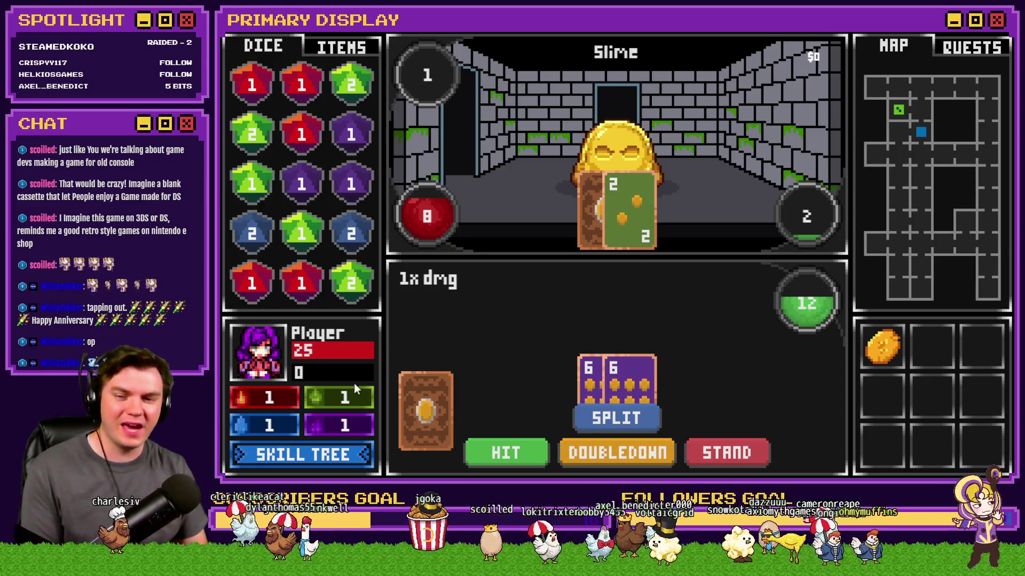
left_click(342, 455)
left_click(815, 332)
left_click(910, 332)
left_click(809, 285)
Upgrade Hand of Chance to its 30% maximum, leaving 29 skill points.
left_click(853, 230)
left_click(852, 230)
left_click(854, 179)
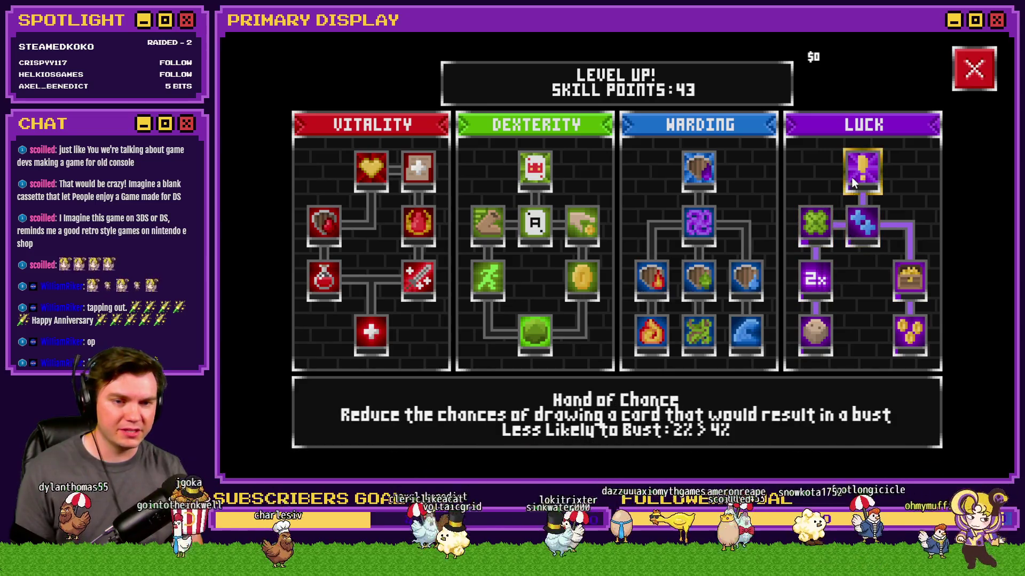
left_click(856, 176)
left_click(856, 177)
left_click(856, 176)
left_click(856, 176)
left_click(860, 175)
left_click(859, 175)
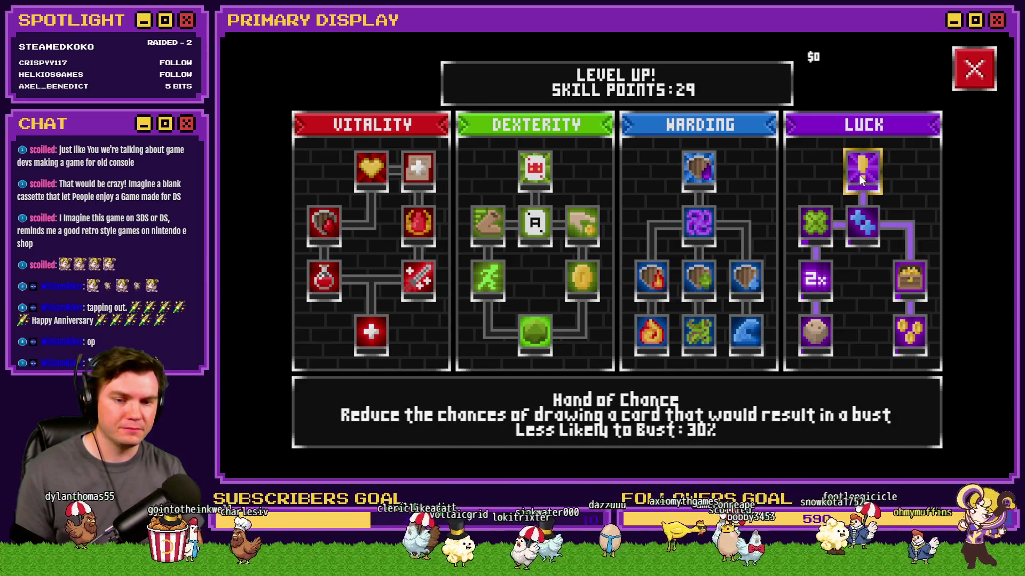
In the debug overlay, page the variable list to the 0721–0730 range.
key("F1")
key("Right")
key("Up")
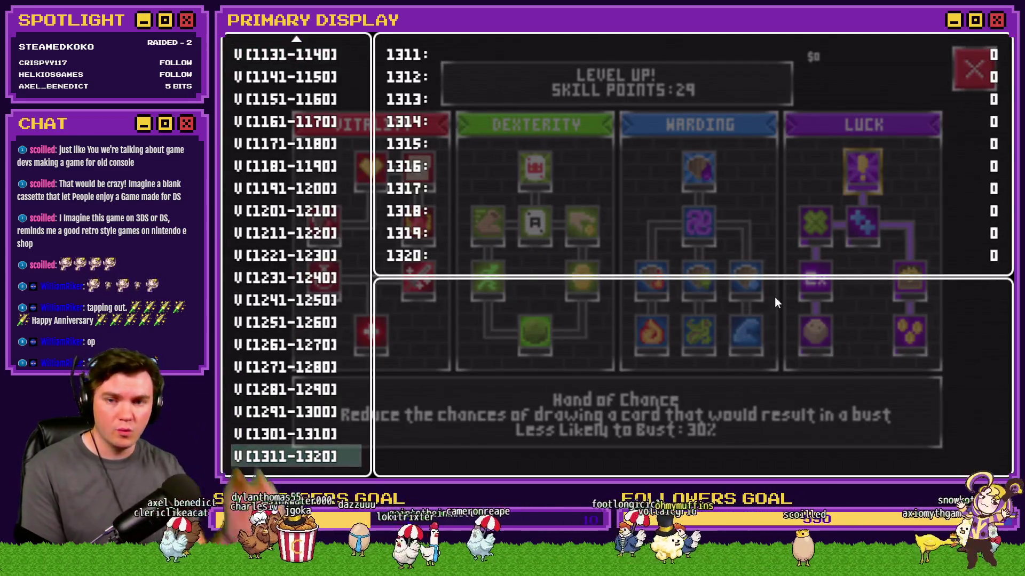
left_click(300, 55)
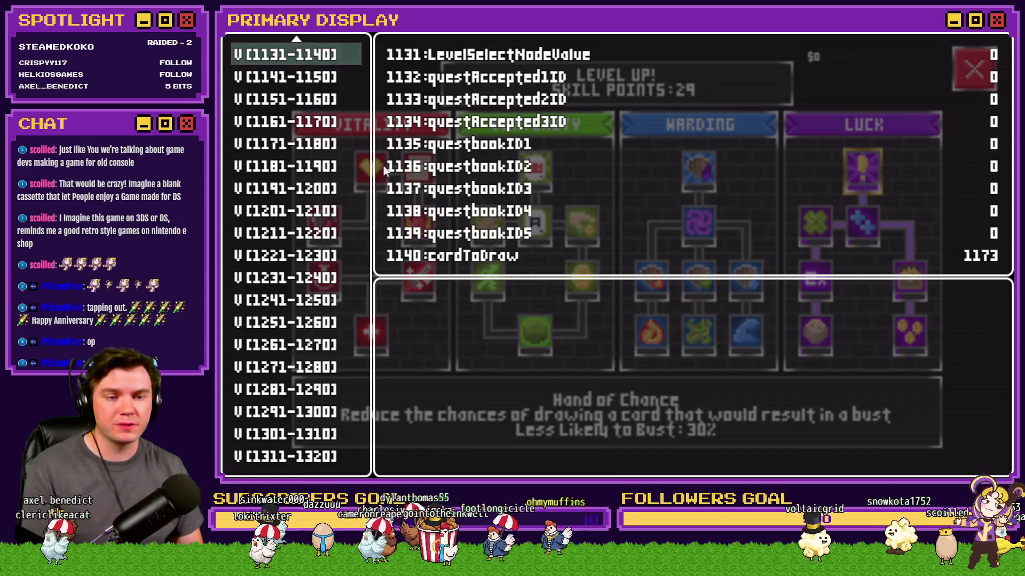
key("Up")
key("Up")
key("Up")
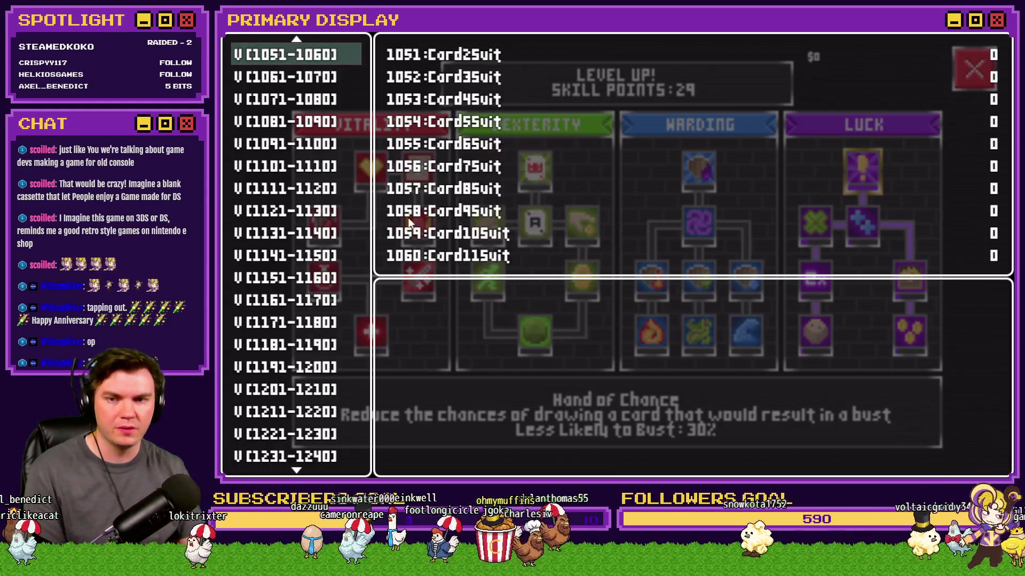
key("Up")
key("Up")
key("Up")
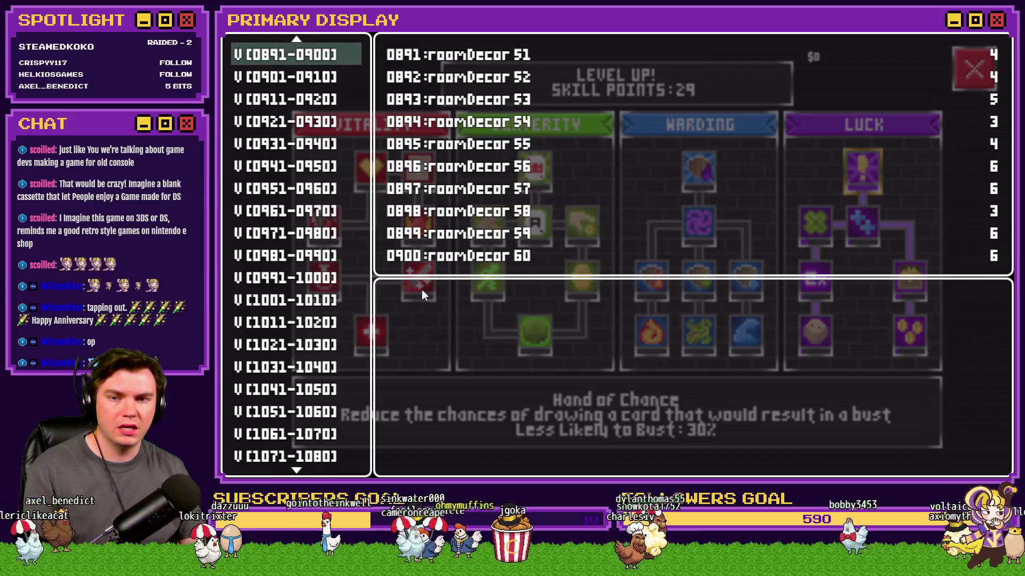
key("Up")
key("Up")
key("Up")
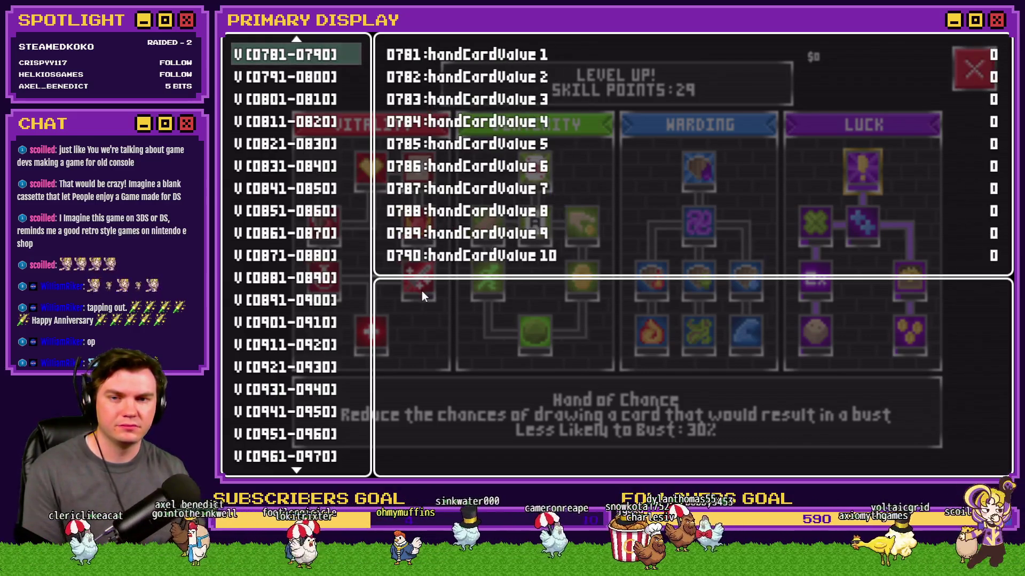
key("Up")
key("Up")
key("Up")
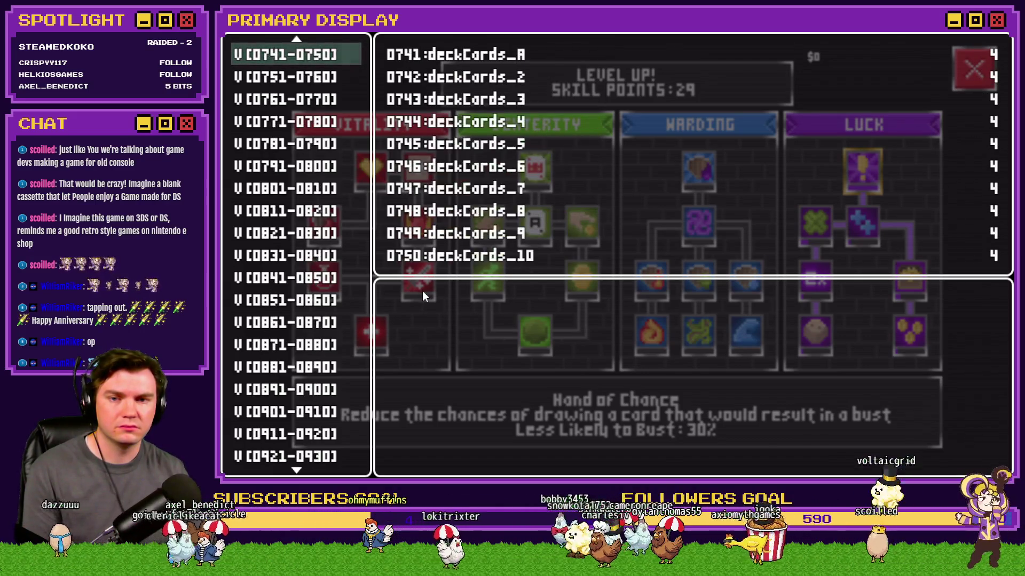
key("Up")
key("Return")
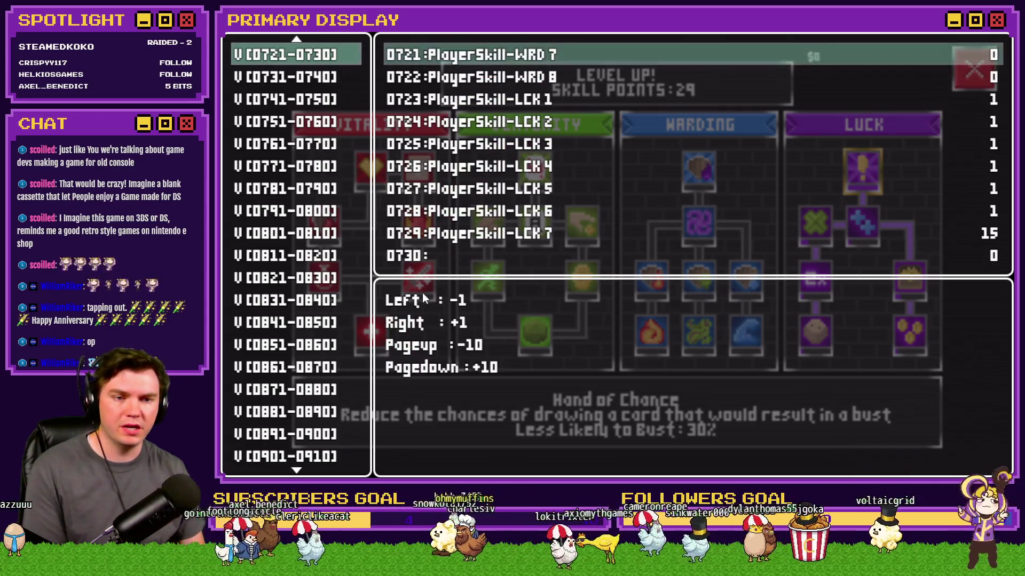
Raise PlayerSkill-LCK 7 until Hand of Chance shows 100%, then return to the Slime battle.
key("Up")
key("Up")
key("Page_Down")
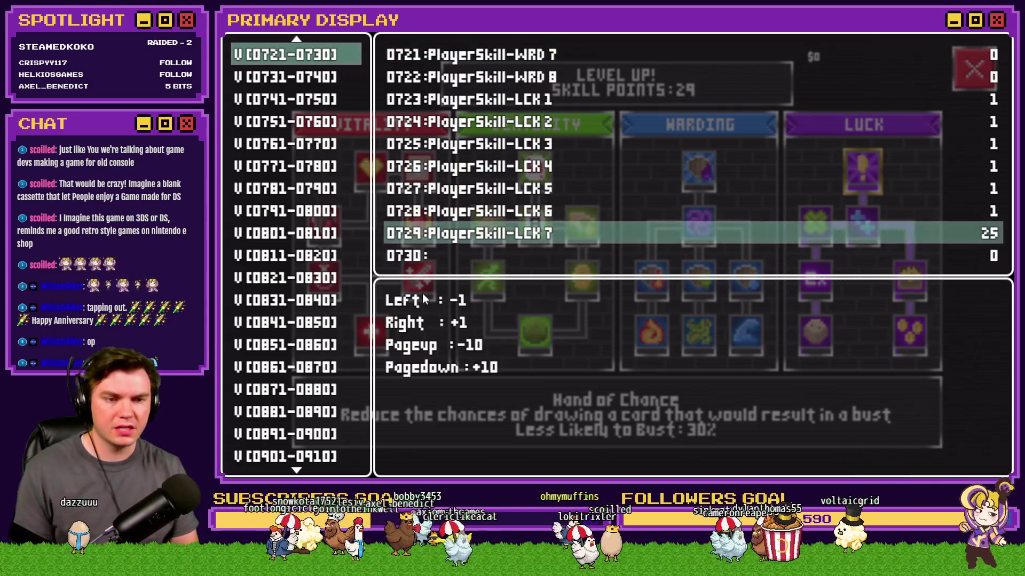
key("Page_Down")
key("Right")
key("Right")
key("Right")
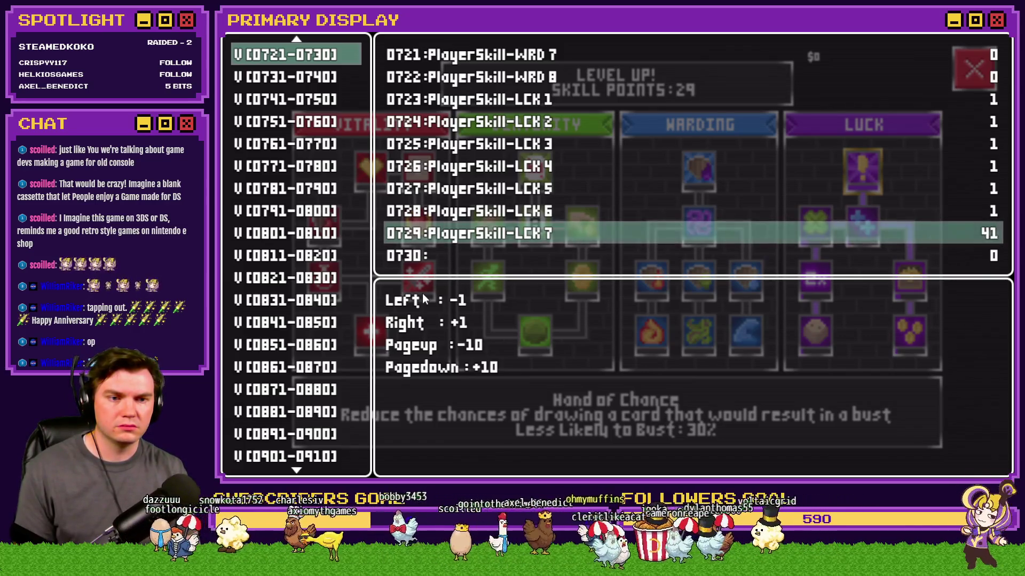
key("Right")
key("Right")
key("Right")
key("Escape")
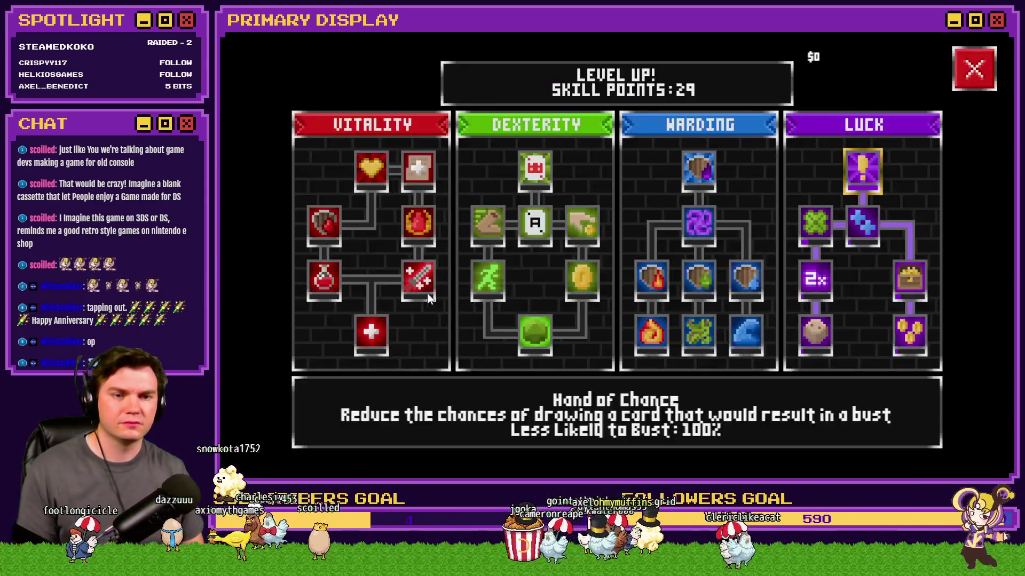
left_click(974, 68)
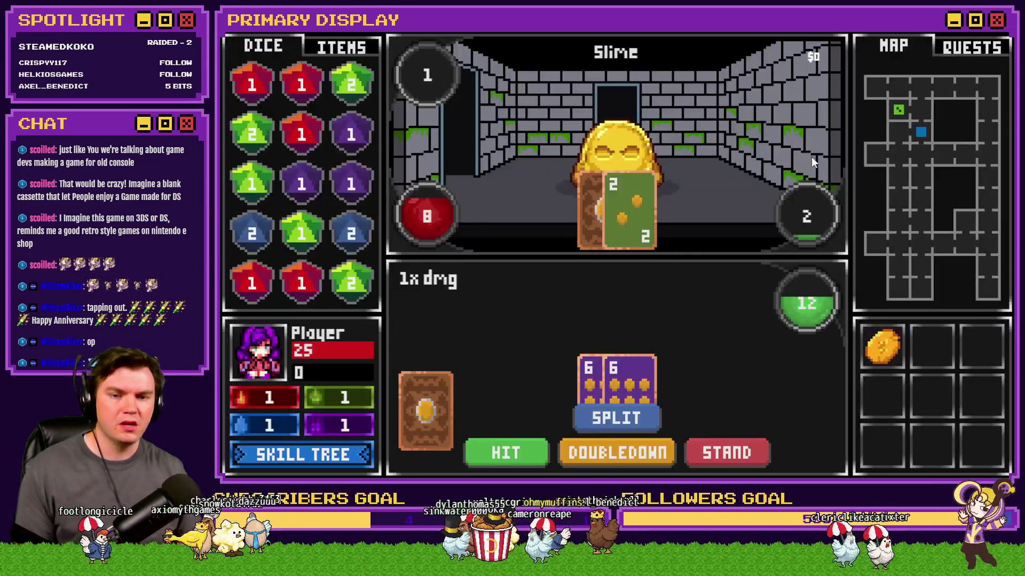
Split the pair of 6s and draw cards into the top and bottom hands.
left_click(626, 419)
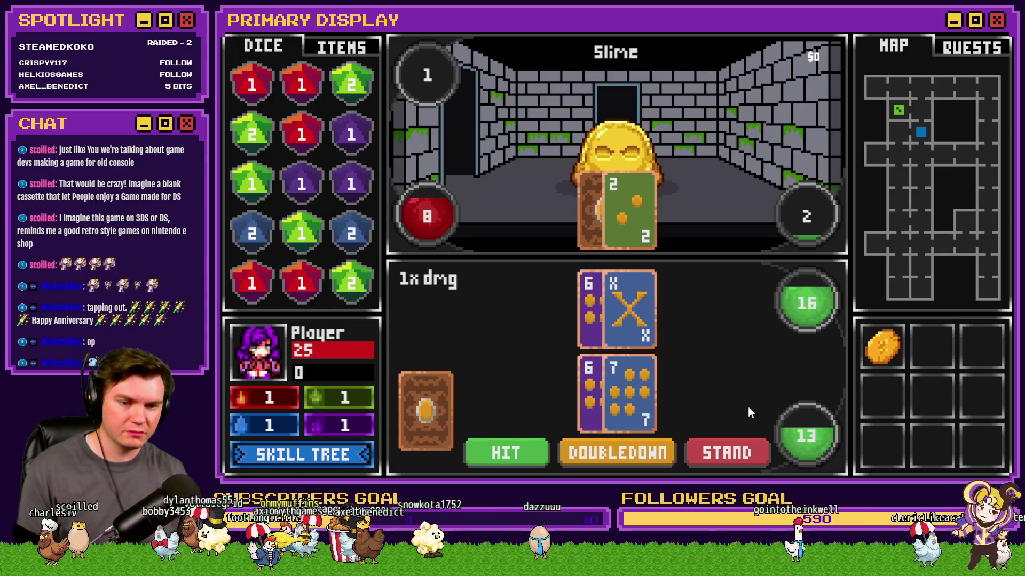
left_click(509, 449)
left_click(612, 325)
left_click(533, 445)
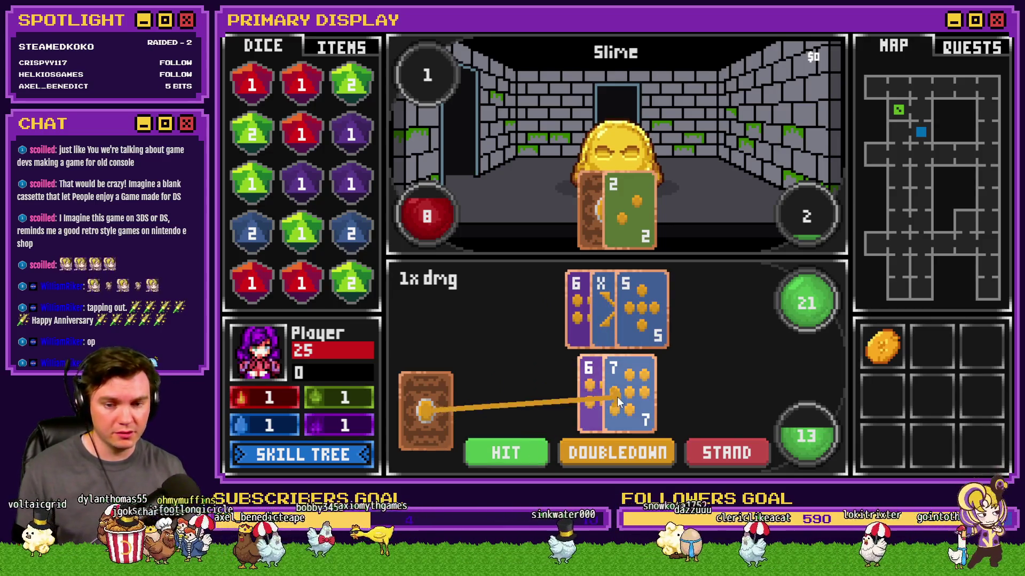
left_click(617, 396)
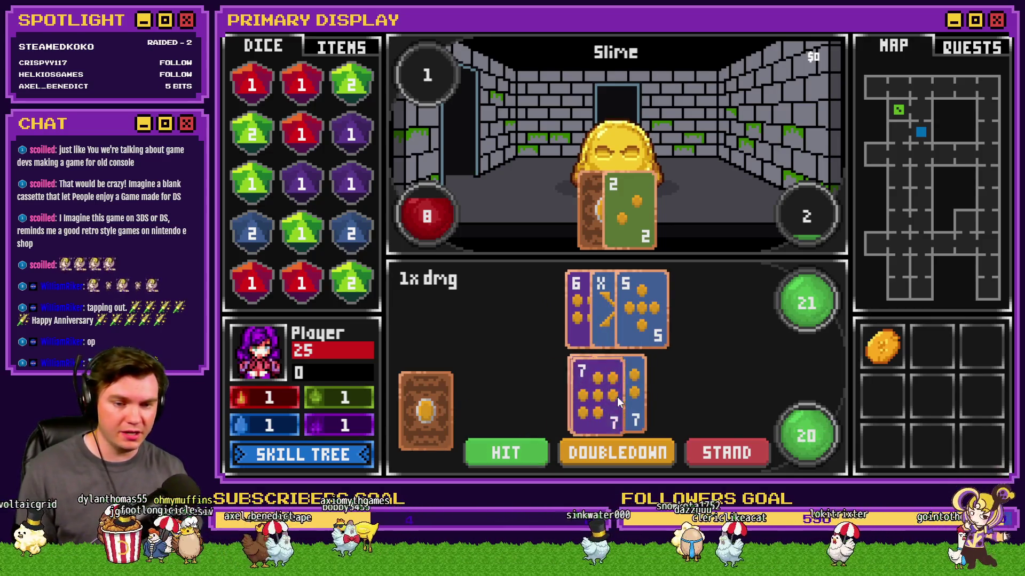
left_click(528, 446)
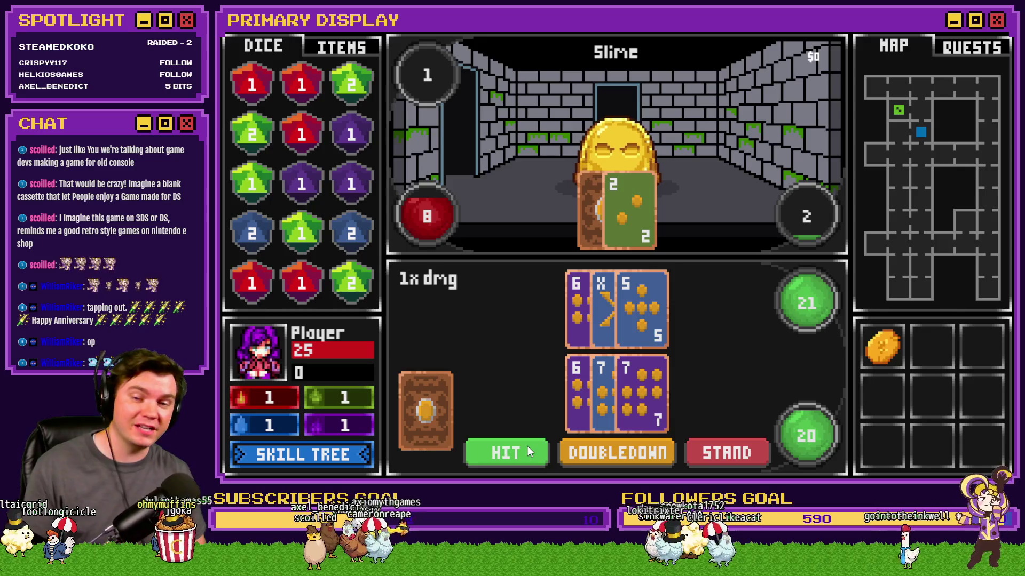
Finish the bottom hand at 21 and check Hand of Chance at 100% in the skill tree.
left_click(613, 409)
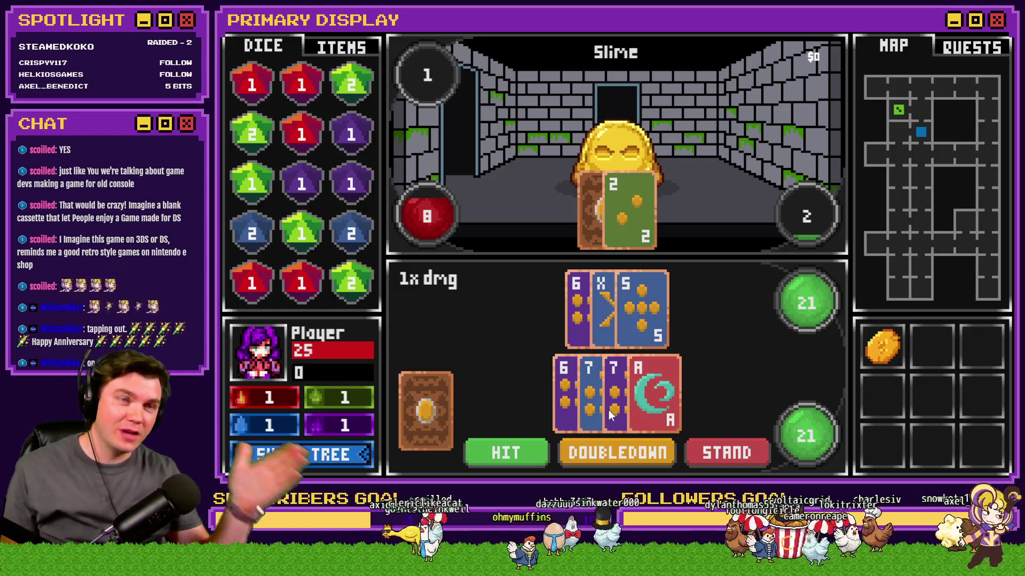
left_click(363, 453)
mouse_move(880, 179)
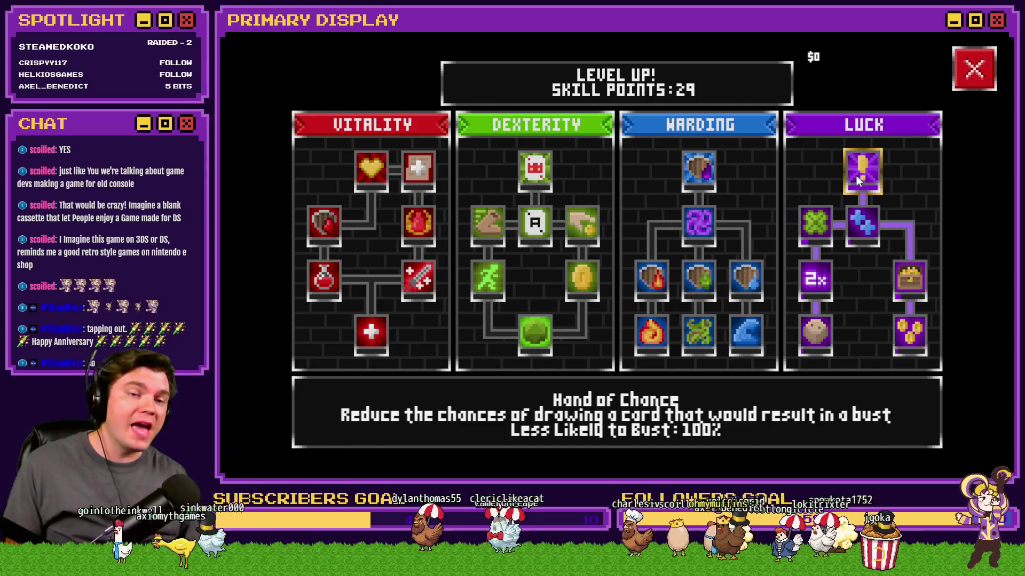
Review the skill tree, then close it to resume the slime battle.
left_click(974, 69)
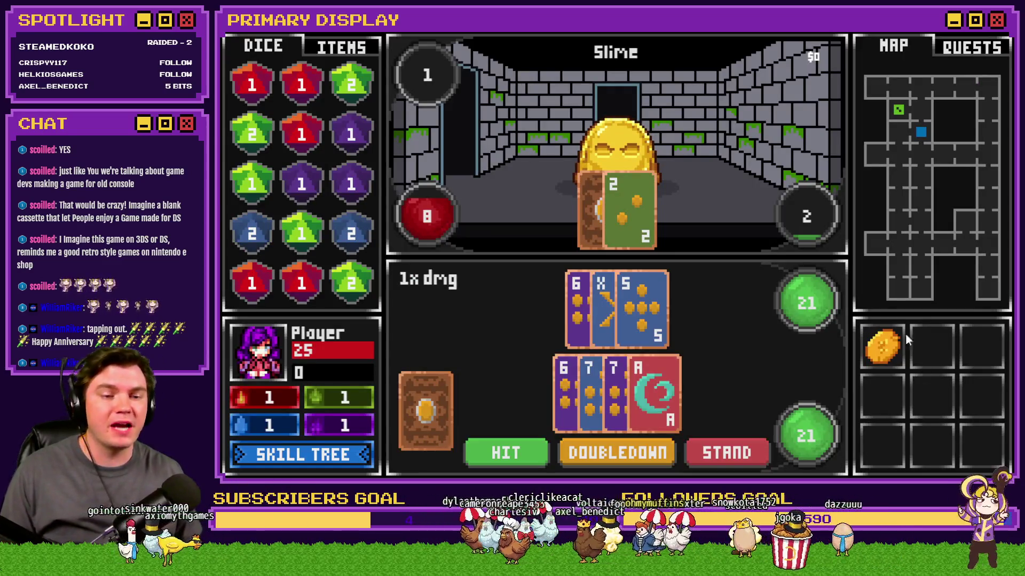
mouse_move(892, 355)
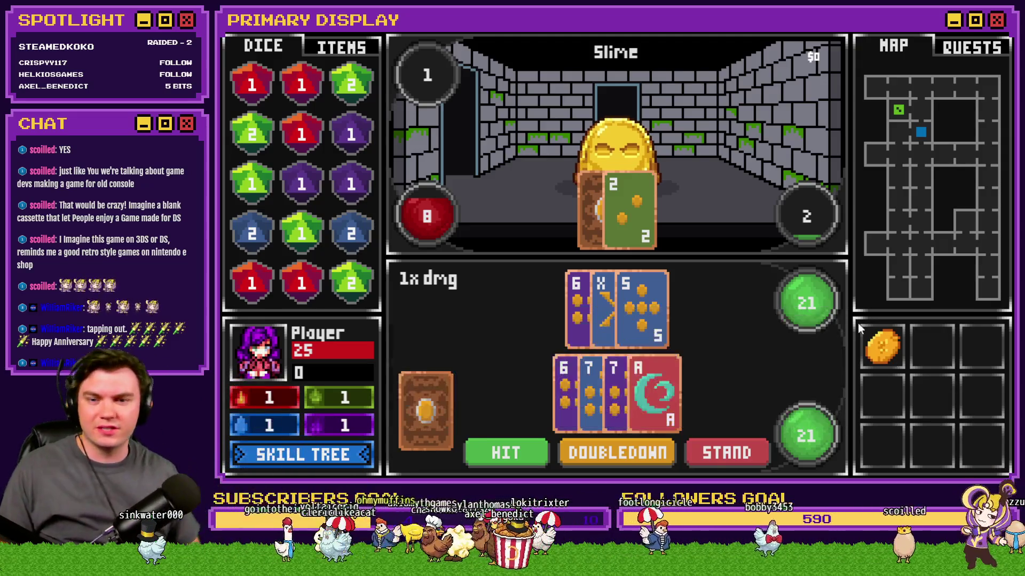
key("Tab")
mouse_move(848, 171)
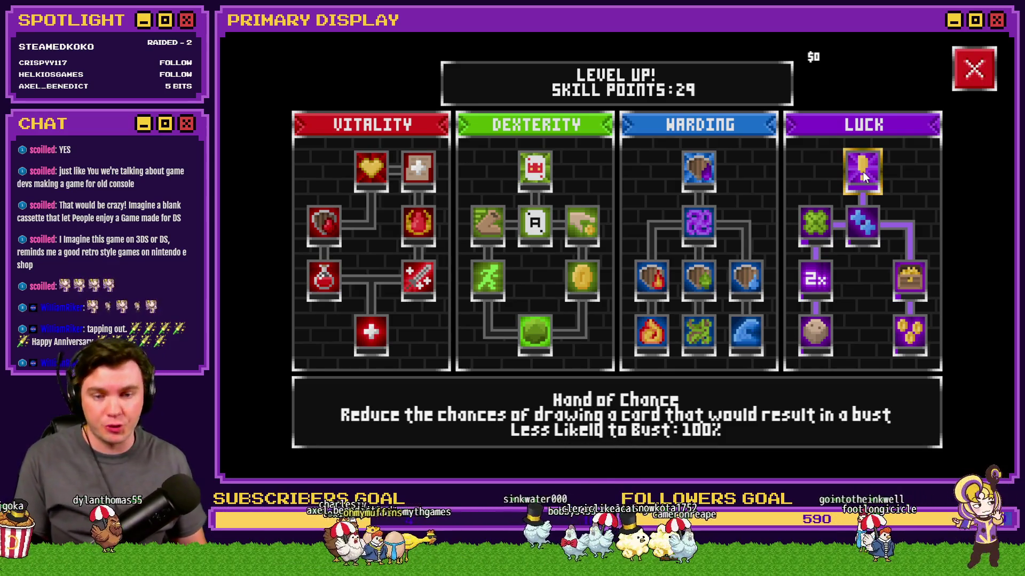
left_click(973, 68)
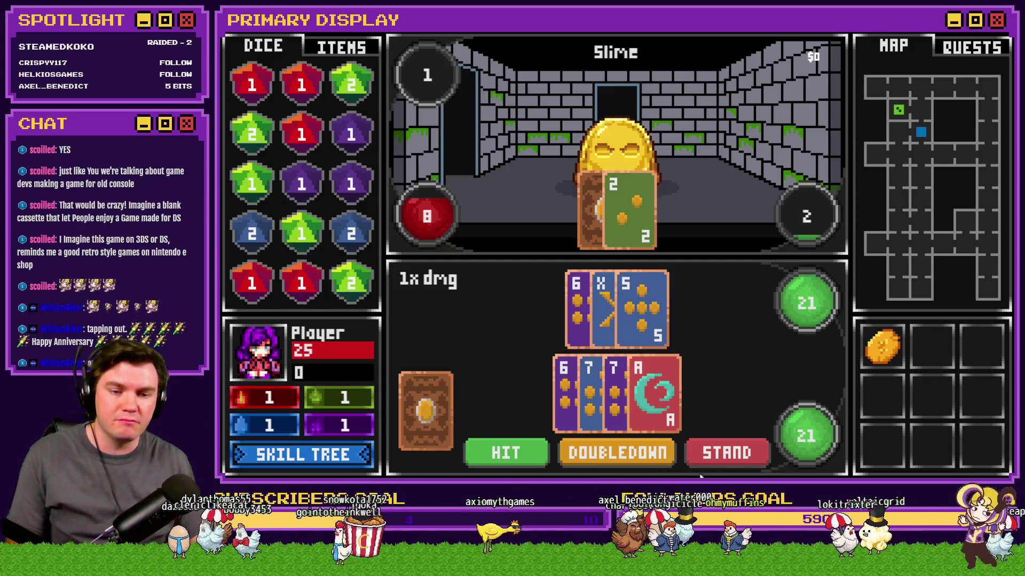
Stand on 21 so the slime draws, then end the playtest.
left_click(722, 456)
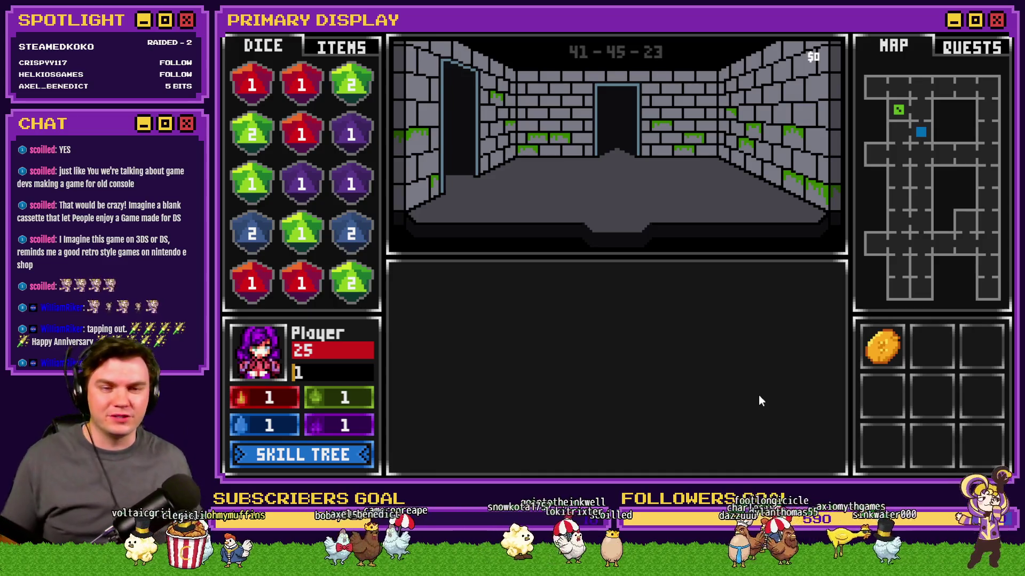
key("alt+F4")
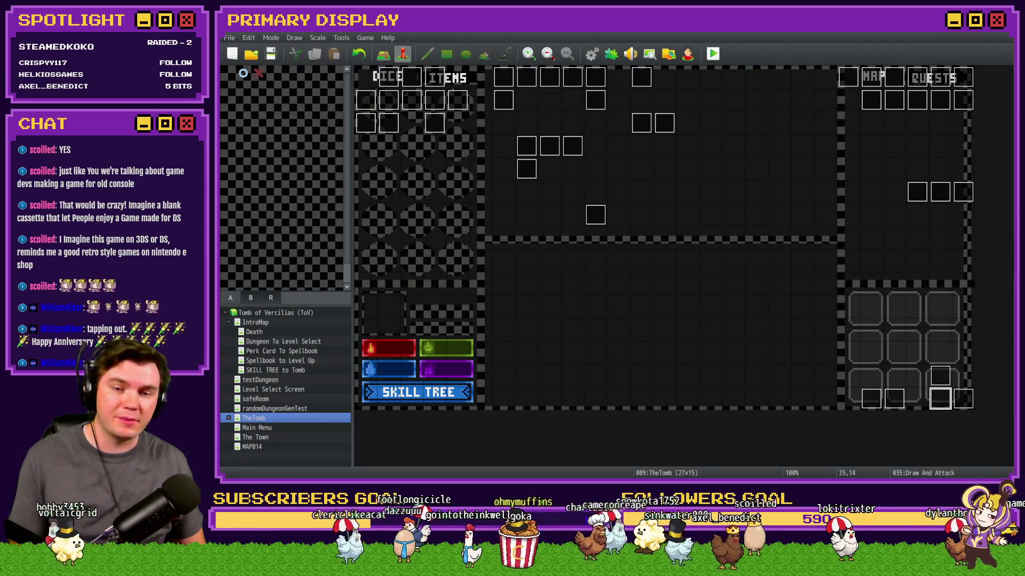
key("alt+Tab")
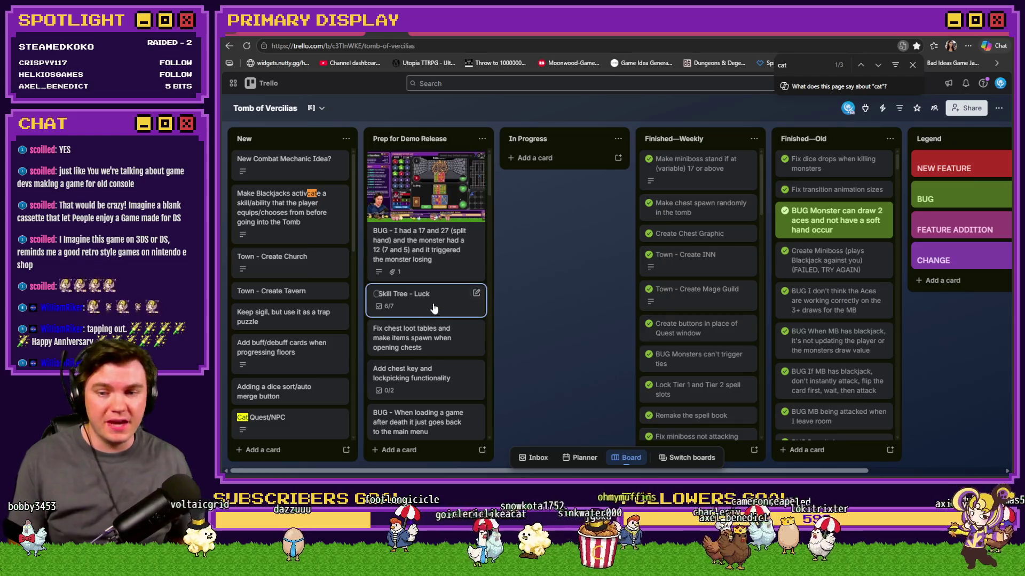
Check off Hand of Chance so Skill Tree - Luck reaches 7/7, and move the card below Skill Tree - Warding.
left_click(416, 361)
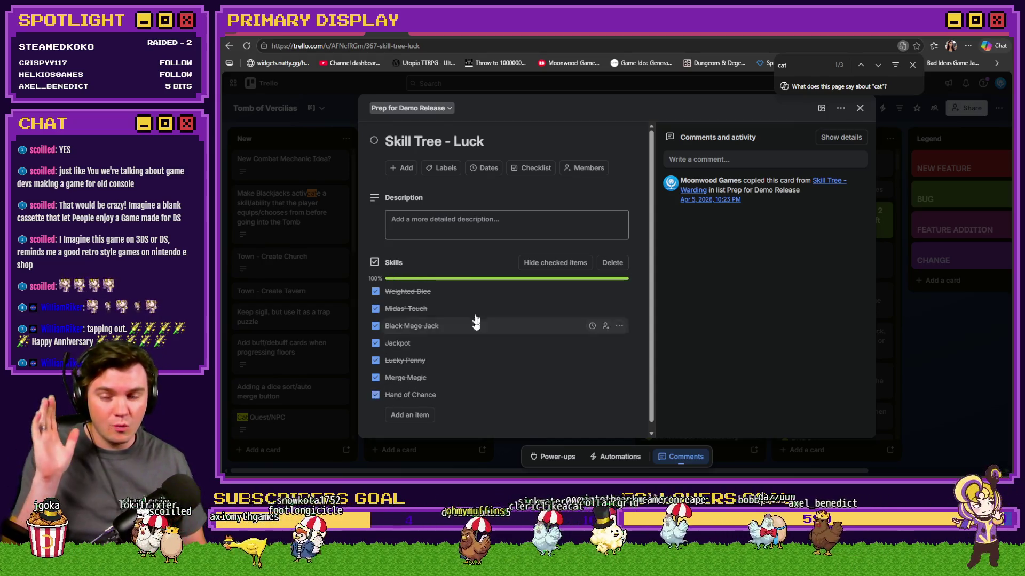
left_click(859, 108)
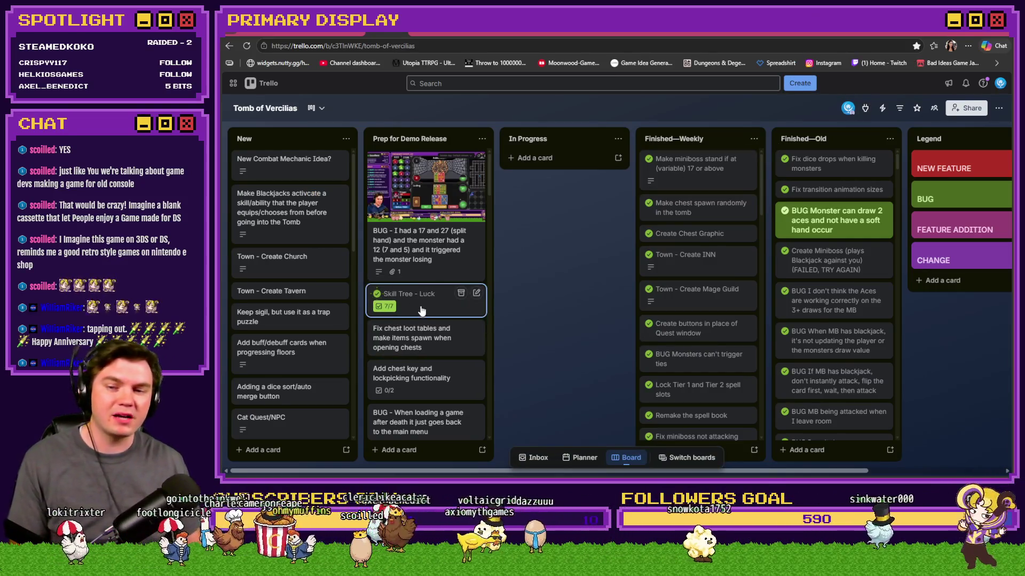
mouse_move(424, 311)
left_mouse_down()
mouse_move(426, 435)
mouse_move(426, 419)
left_mouse_up()
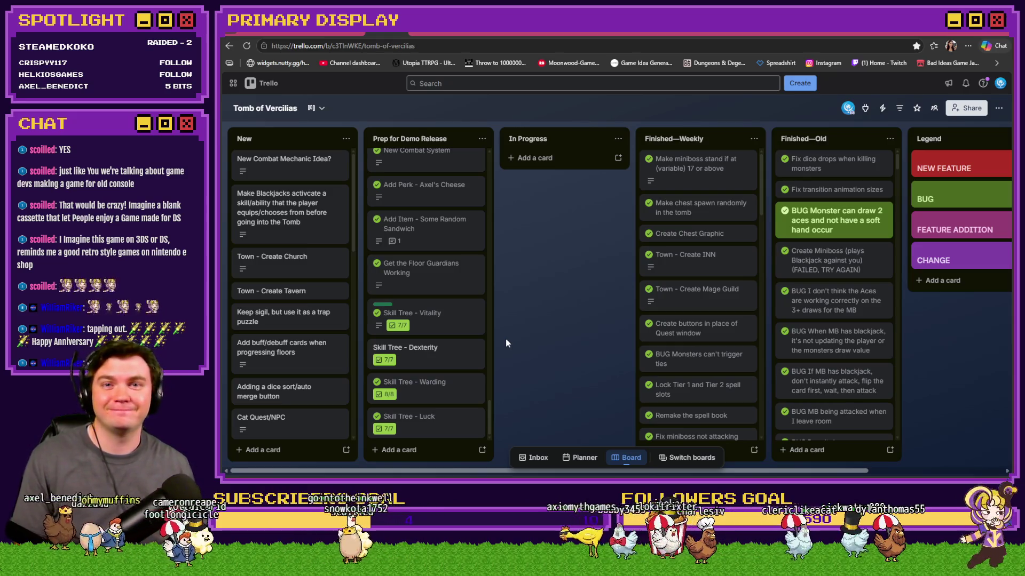
key("alt+Tab")
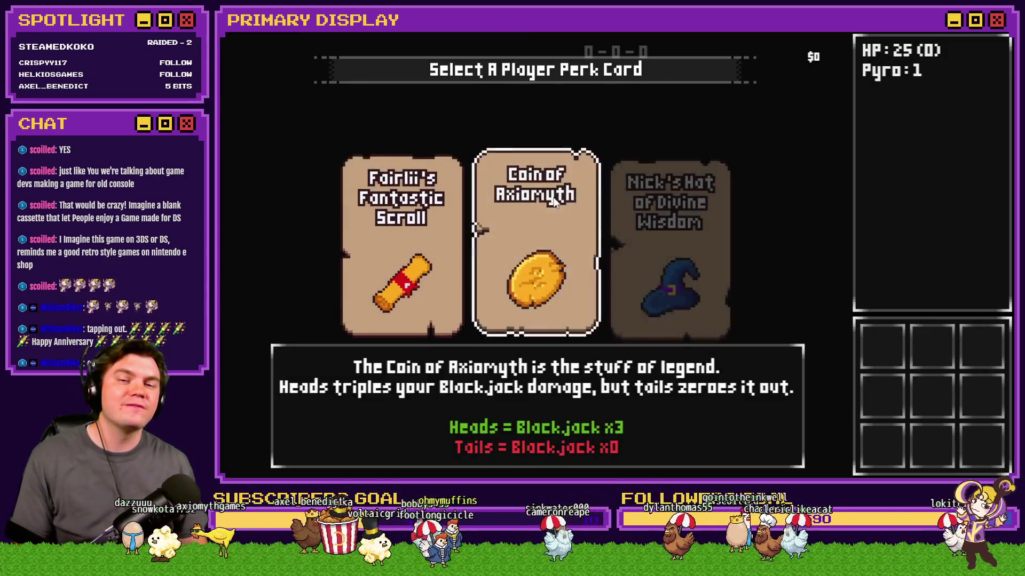
Take the Coin of Axiomyth perk and bring up the skill tree with 50 points.
left_click(553, 201)
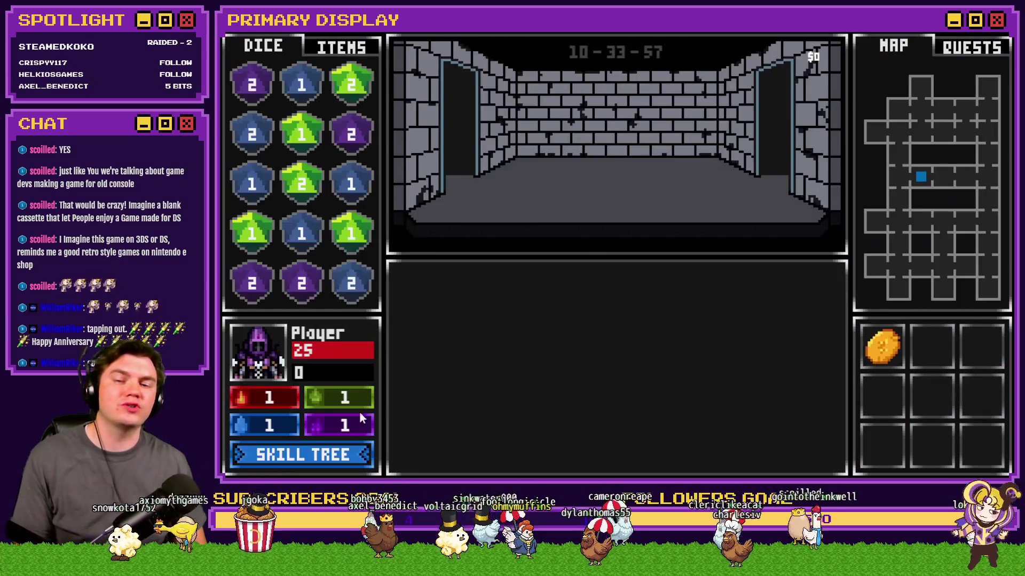
left_click(321, 453)
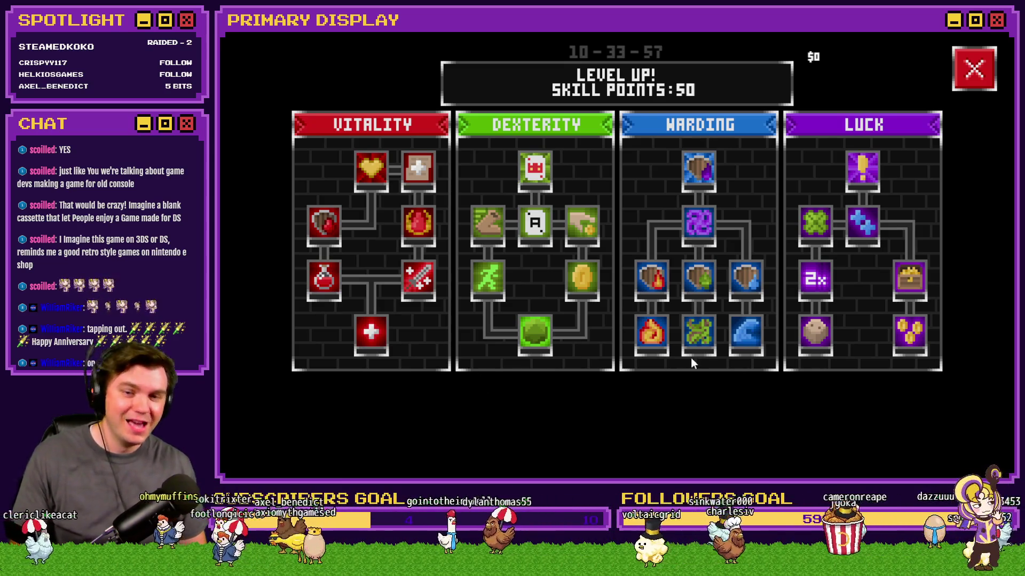
mouse_move(690, 358)
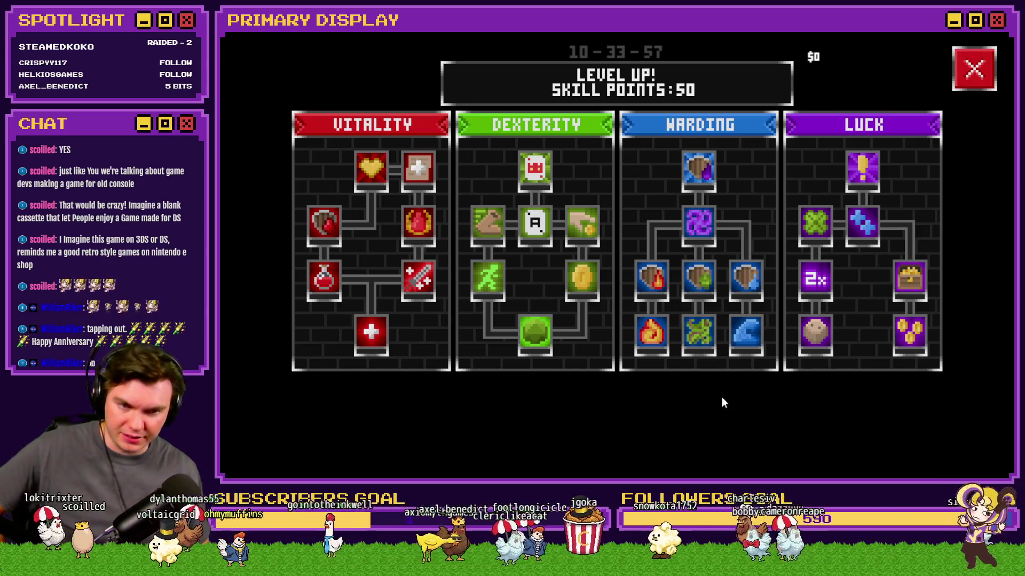
mouse_move(914, 281)
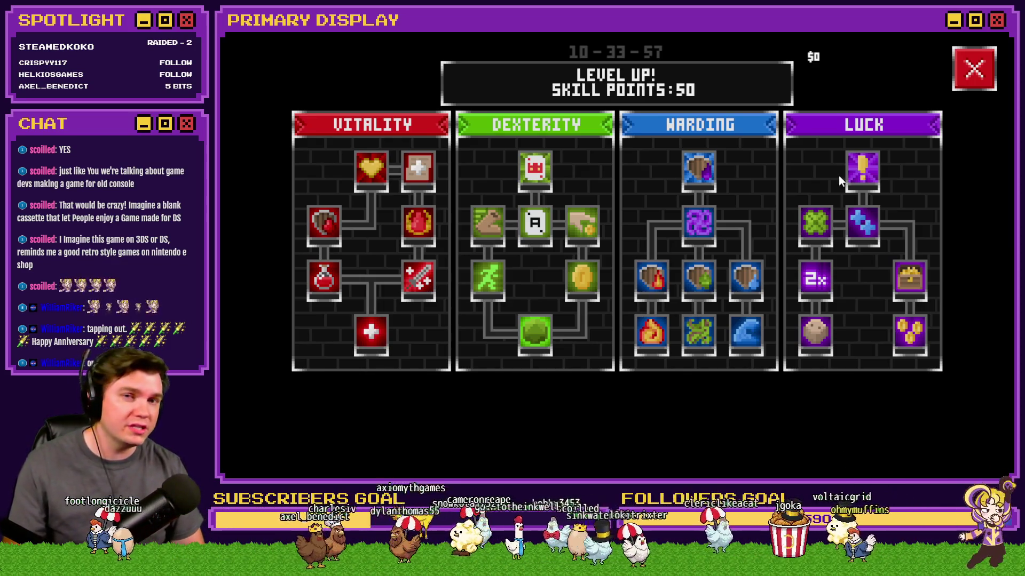
Buy one rank of Enduring Spirit in the Vitality tree, leaving 49 skill points.
mouse_move(857, 172)
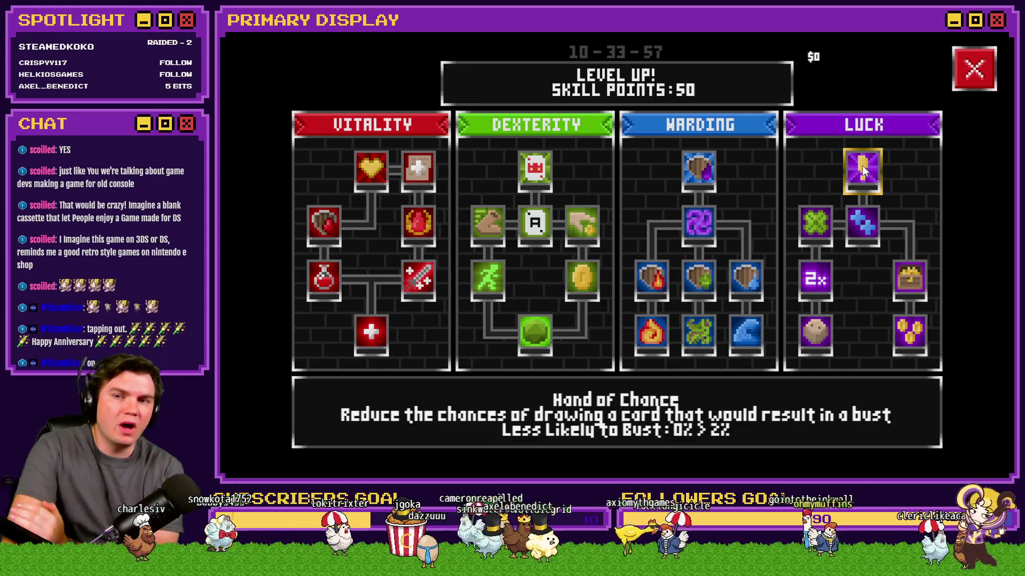
left_click(372, 337)
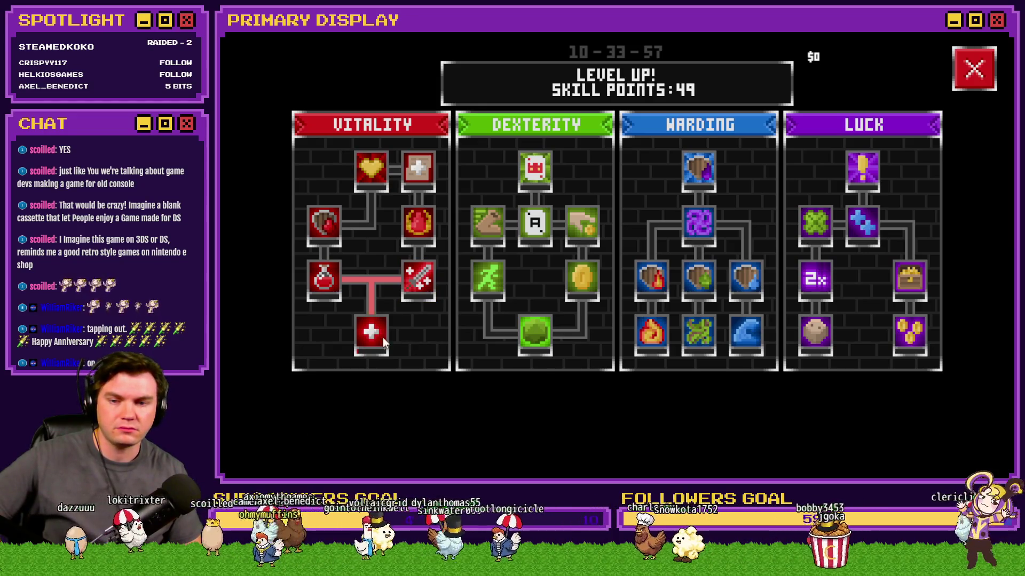
Upgrade Enduring Spirit repeatedly to its maximum rank.
left_click(377, 335)
left_click(377, 335)
left_click(377, 334)
left_click(377, 334)
left_click(377, 334)
left_click(377, 334)
left_click(377, 335)
left_click(377, 334)
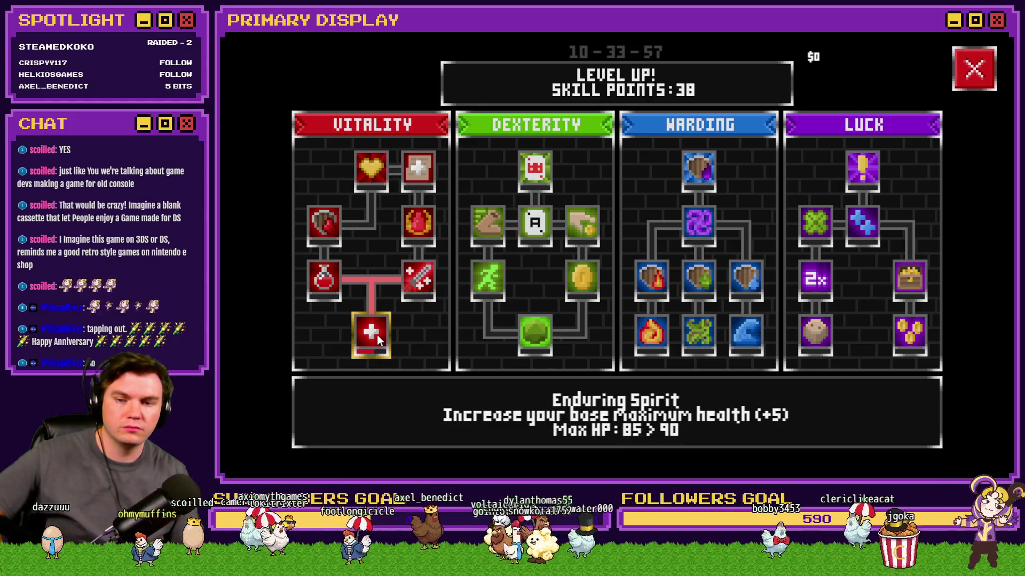
left_click(377, 335)
left_click(376, 334)
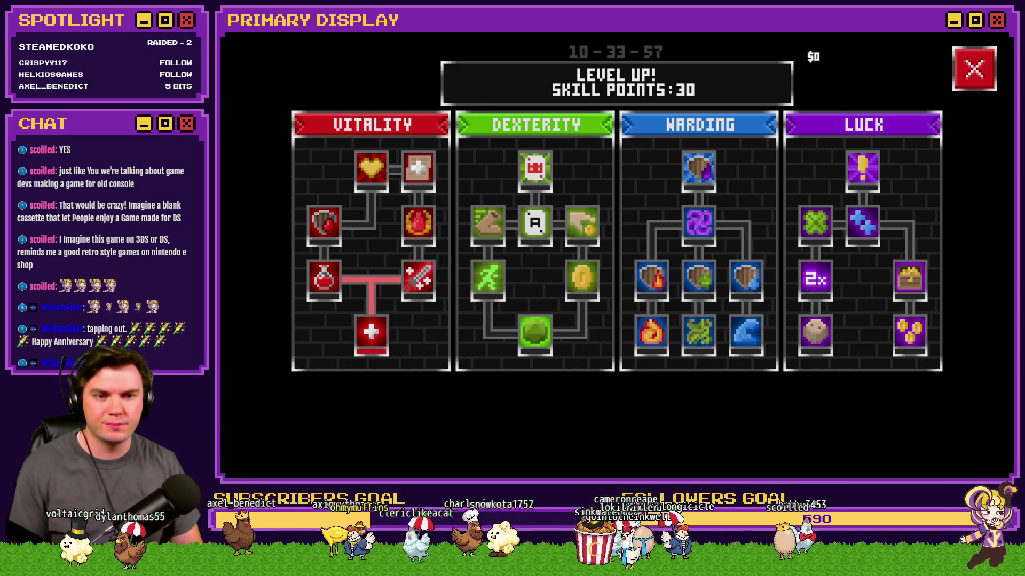
Refresh the skill tree and buy Weighted Dice and the other Luck skills.
left_click(981, 80)
left_click(331, 453)
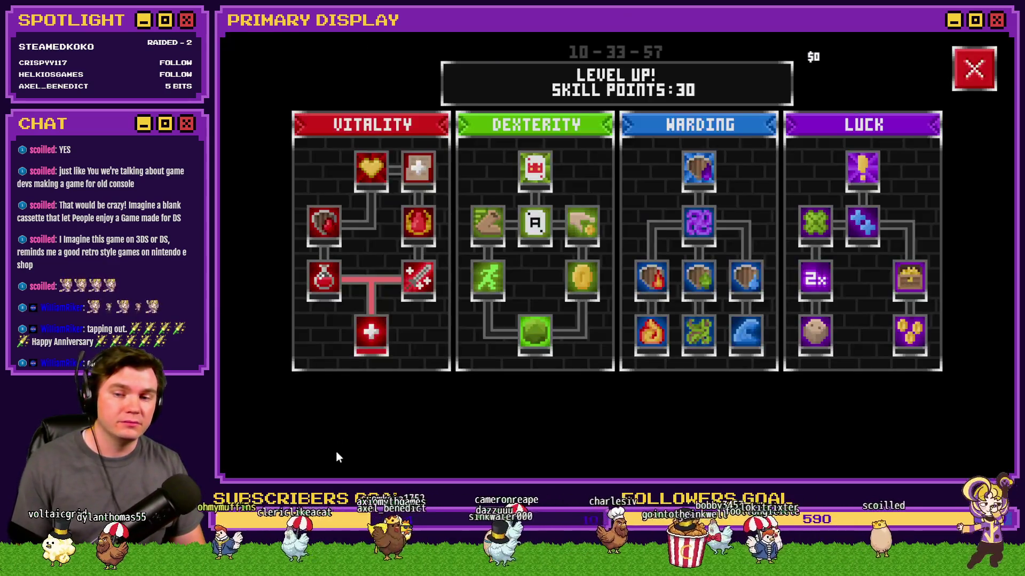
mouse_move(811, 347)
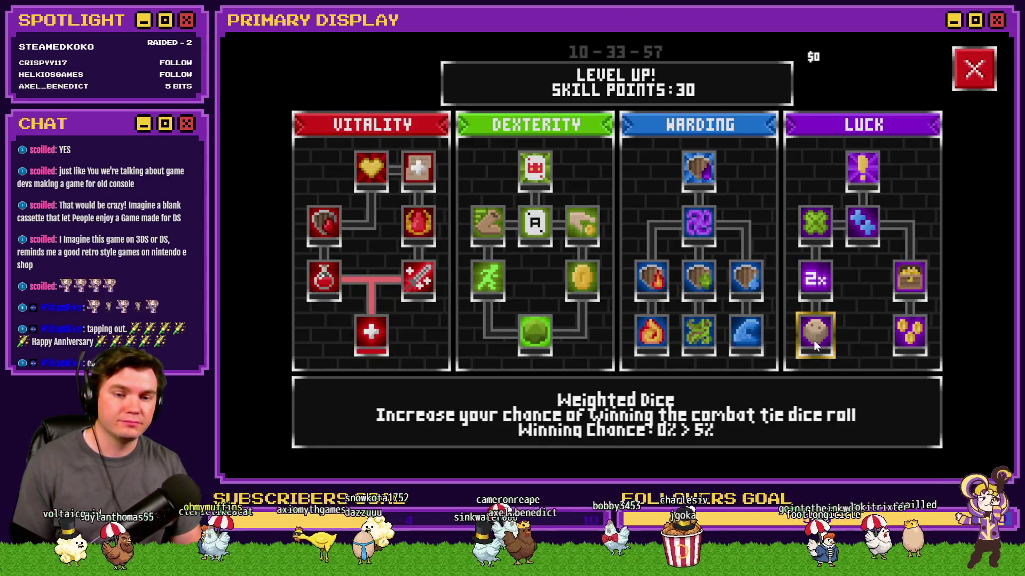
left_click(907, 335)
left_click(909, 279)
left_click(814, 237)
left_click(814, 237)
left_click(863, 170)
left_click(750, 330)
left_click(697, 333)
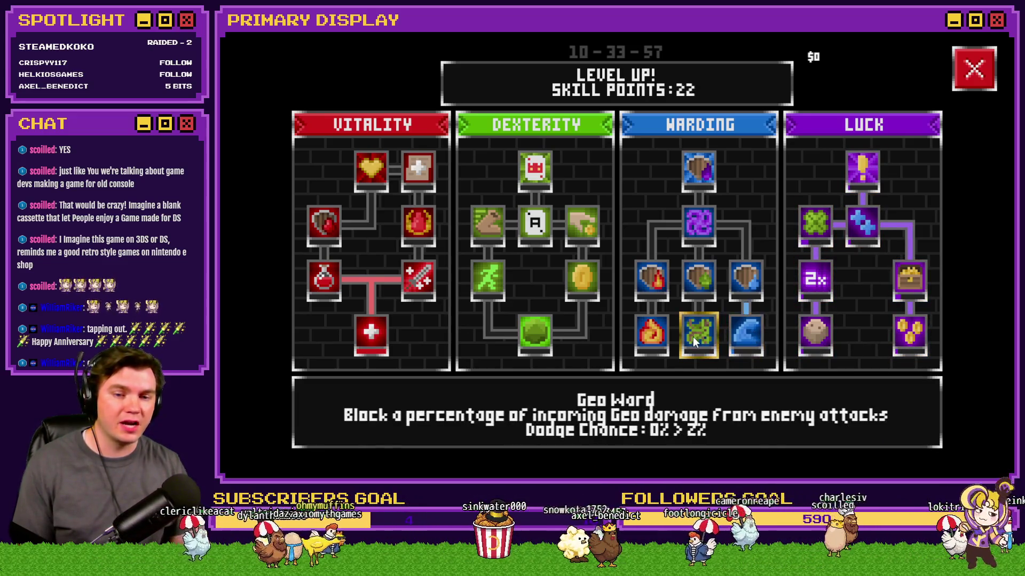
left_click(651, 332)
Buy the Warding skills from Geo Ward up to Necro Negation.
left_click(645, 274)
left_click(698, 277)
left_click(746, 284)
left_click(704, 227)
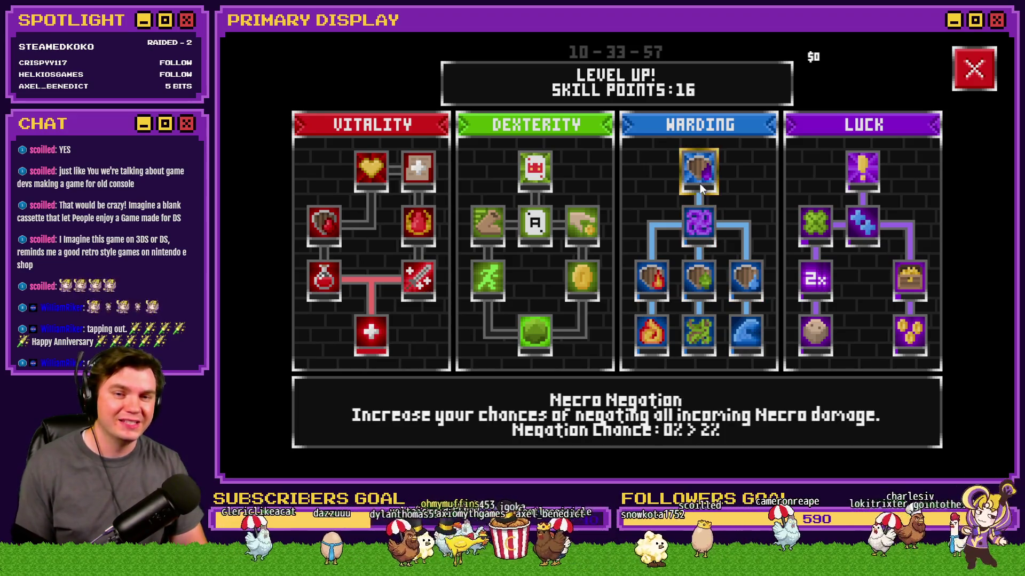
left_click(700, 176)
Buy five skills across the Dexterity tree.
left_click(528, 345)
left_click(496, 284)
left_click(586, 278)
left_click(587, 232)
left_click(501, 220)
Buy Vitality skills including Grit and Bear It and Vigorous Harvest, leaving 4 points.
left_click(320, 275)
left_click(318, 228)
left_click(418, 169)
left_click(427, 217)
left_click(374, 171)
left_click(421, 283)
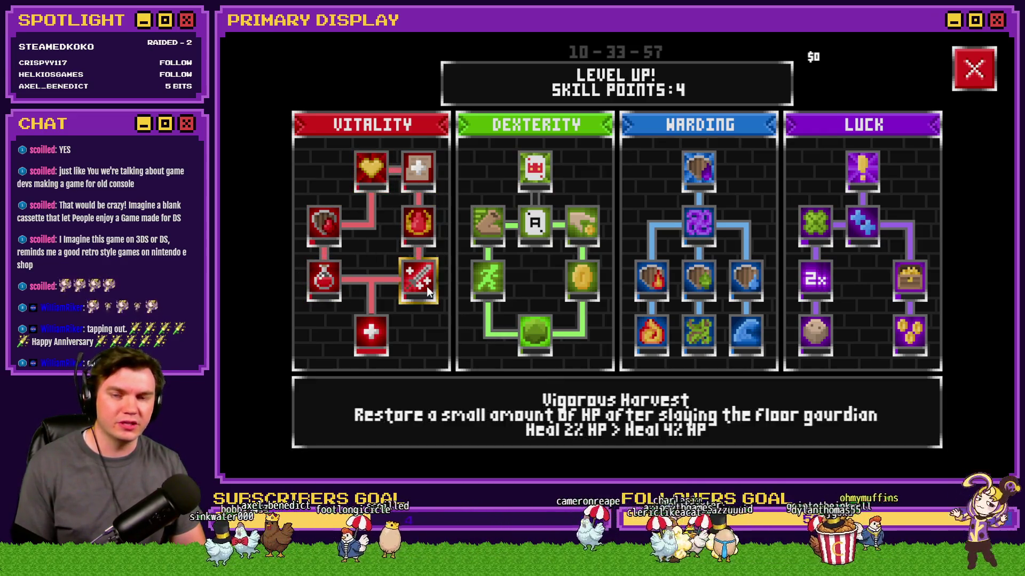
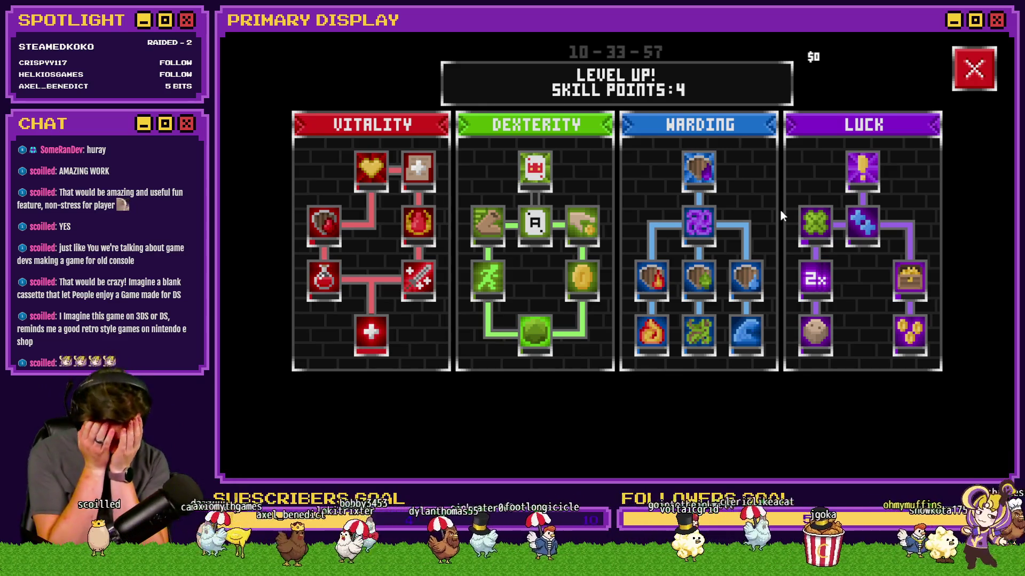
Stop the playtest, set The Town's top-left tile as the player start, then save and playtest.
mouse_move(815, 218)
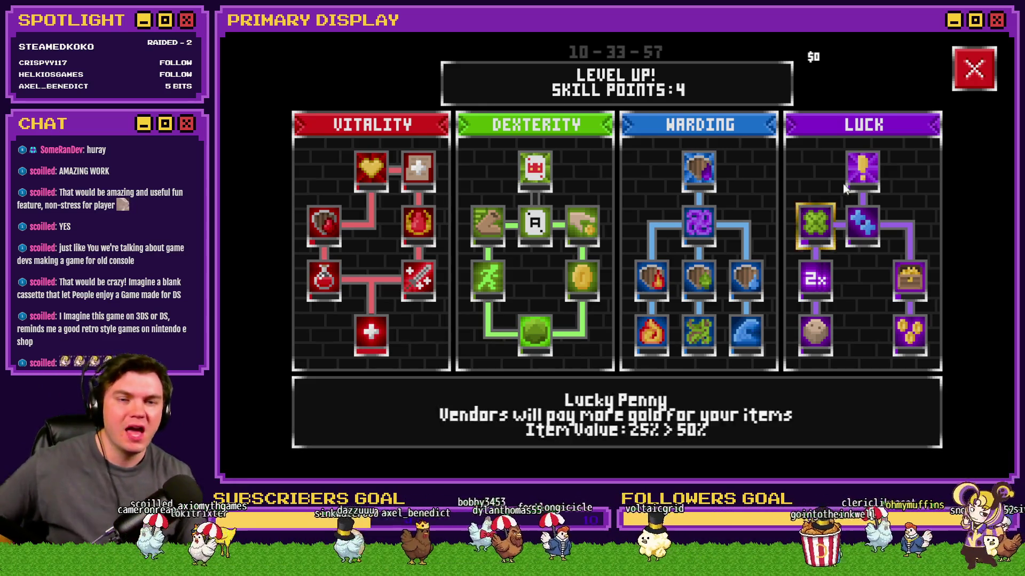
key("alt+F4")
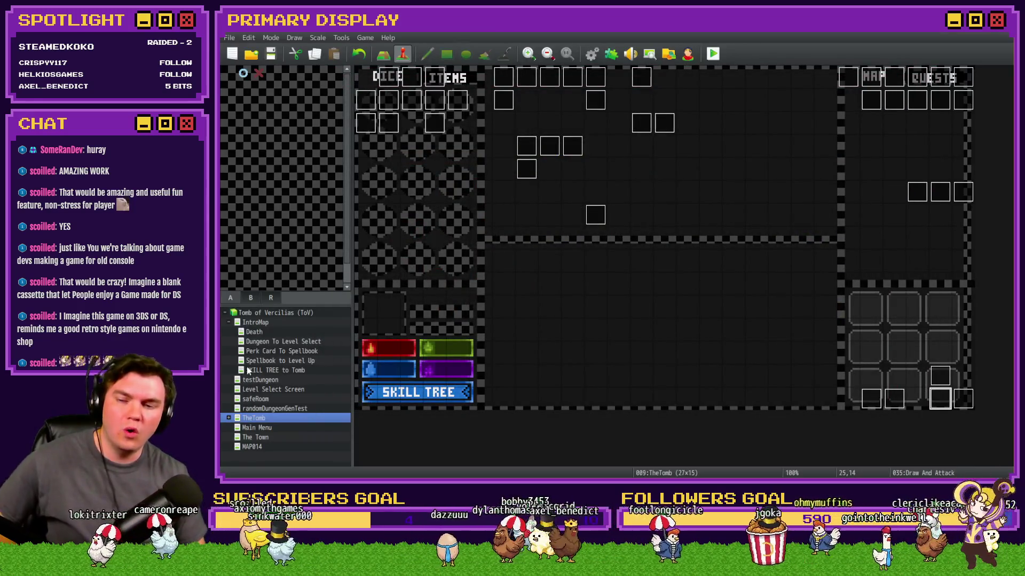
left_click(263, 439)
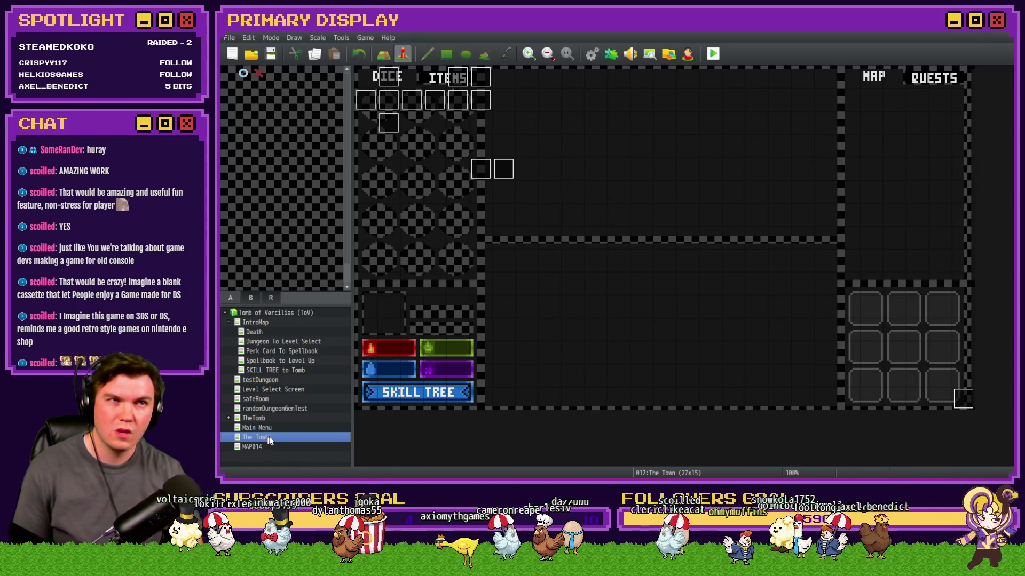
right_click(369, 72)
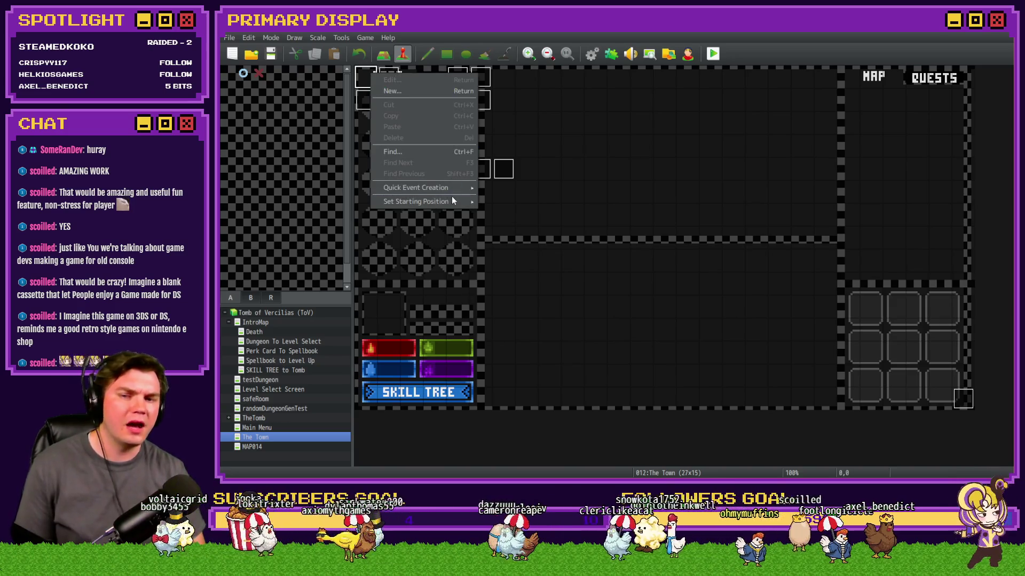
mouse_move(451, 201)
left_click(497, 202)
key("Return")
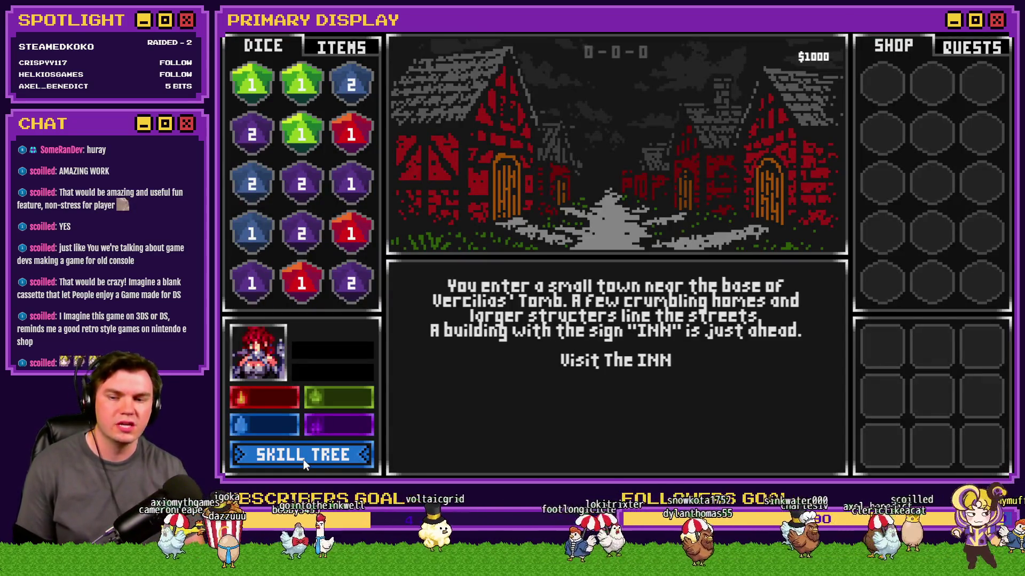
Enter the inn, leave it, and go to the Mages Guild.
left_click(643, 374)
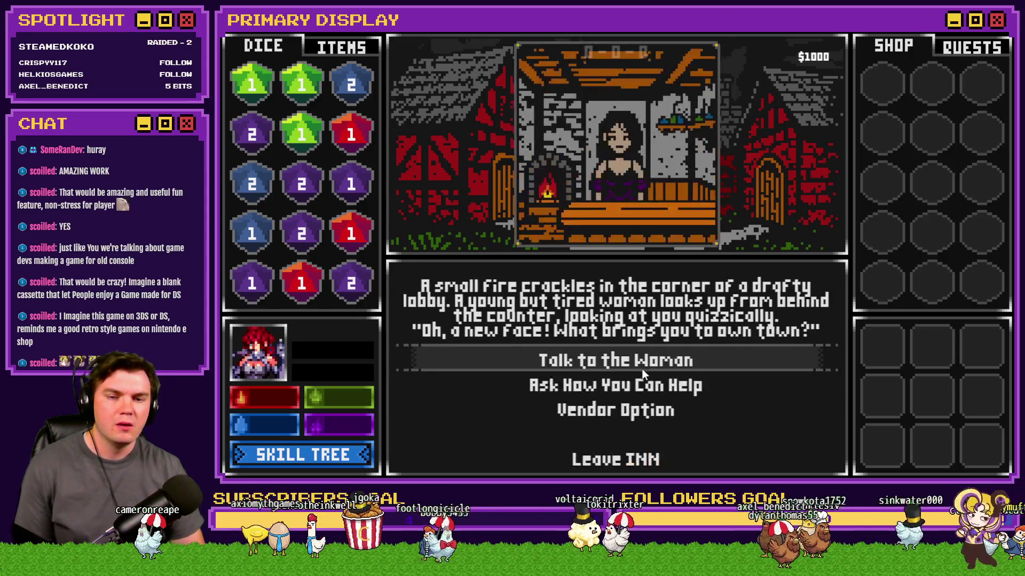
left_click(640, 460)
left_click(639, 385)
Save the game at the Mages Guild spellbook, then leave and visit the church.
left_click(640, 435)
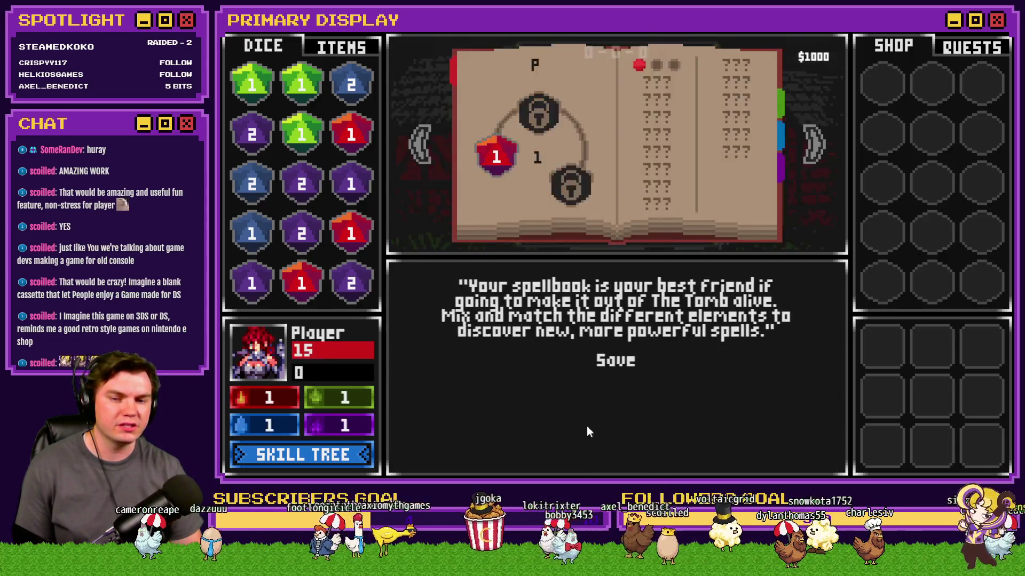
left_click(625, 360)
left_click(633, 460)
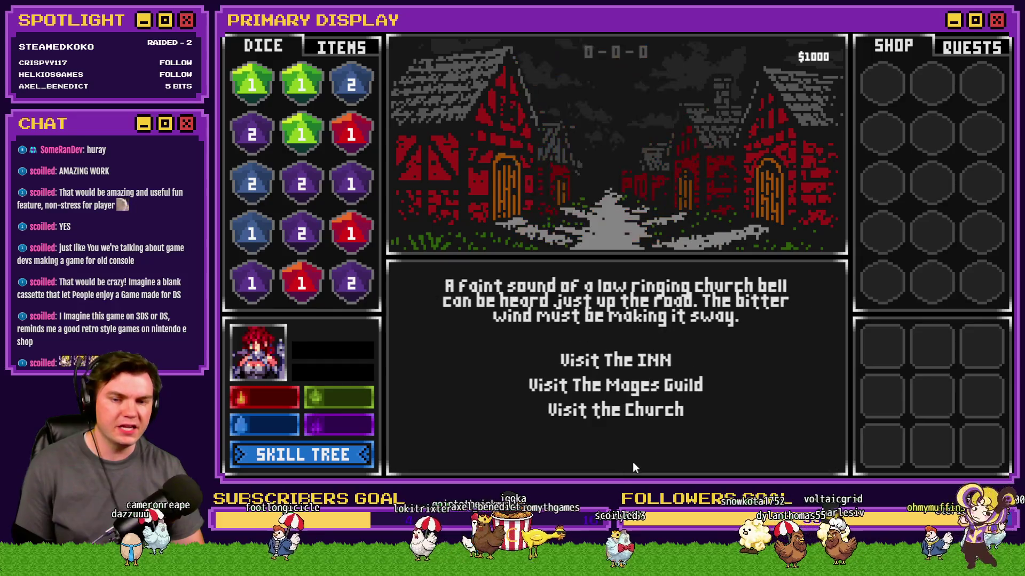
left_click(633, 409)
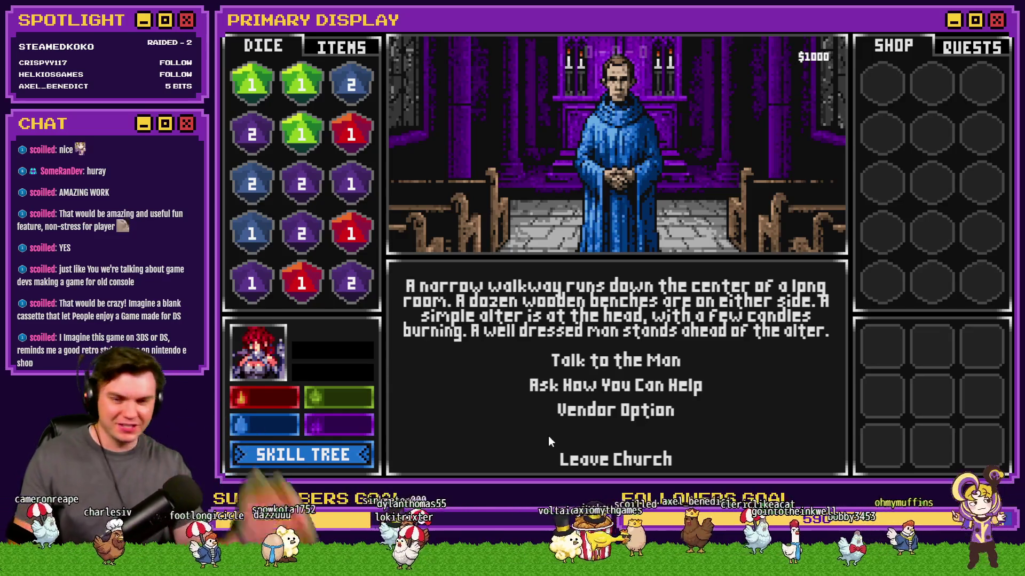
Set the Perk Card To Spellbook map's top-left tile as the player start and playtest.
key("alt+F4")
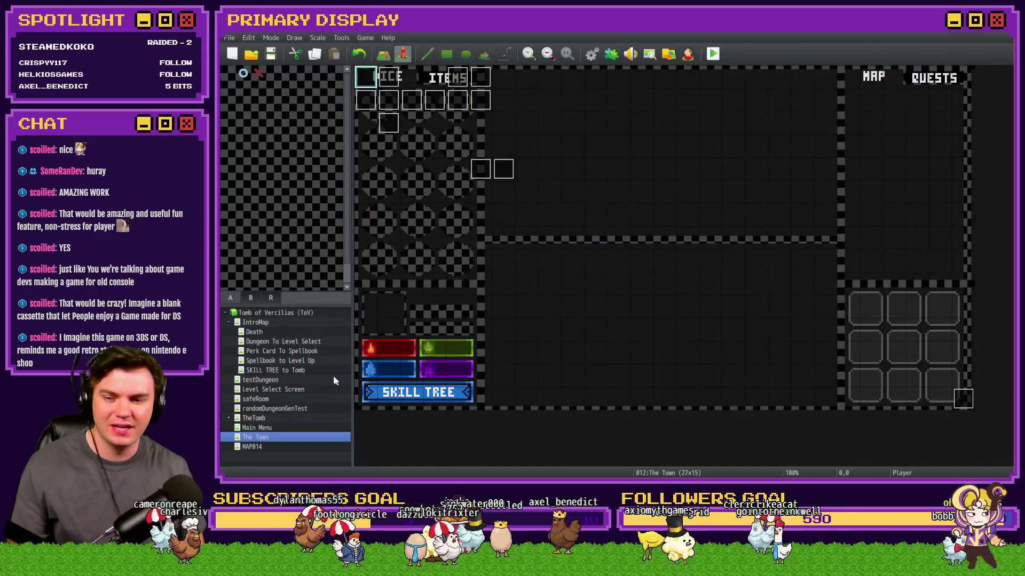
left_click(298, 350)
right_click(369, 81)
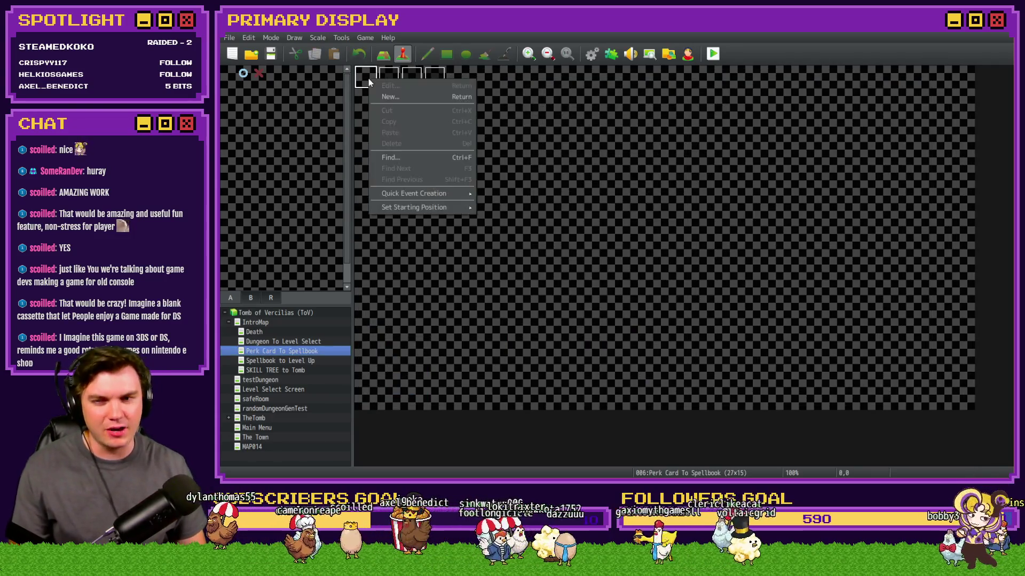
mouse_move(422, 207)
left_click(494, 209)
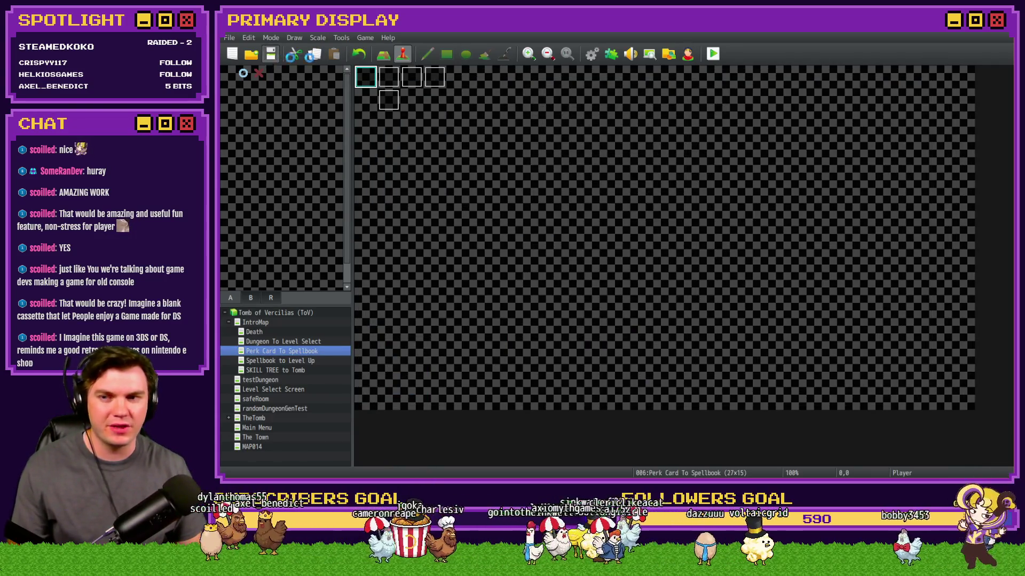
key("F12")
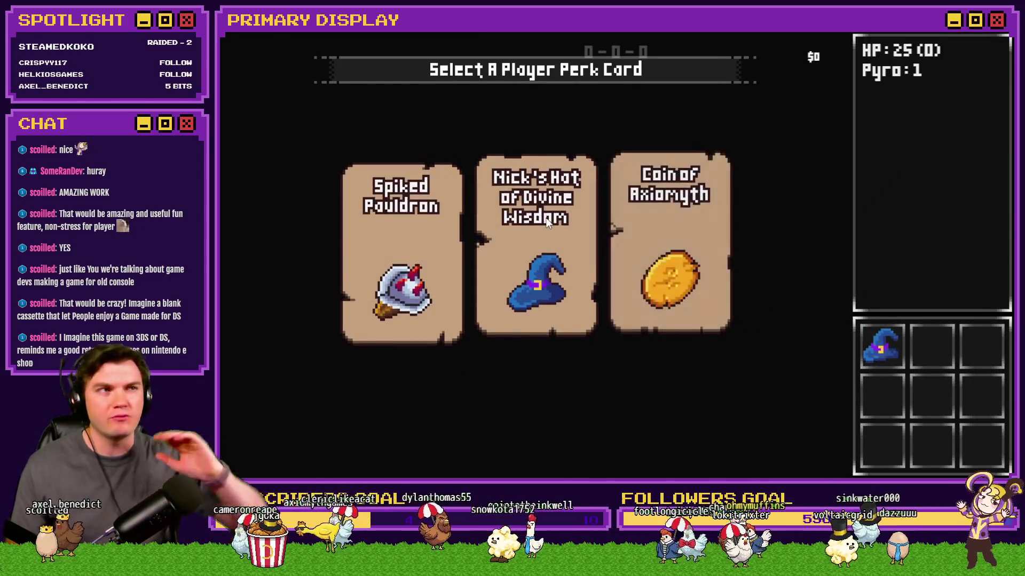
Take the wizard-hat perk card, review the 50-point skill tree, then end the playtest.
left_click(545, 223)
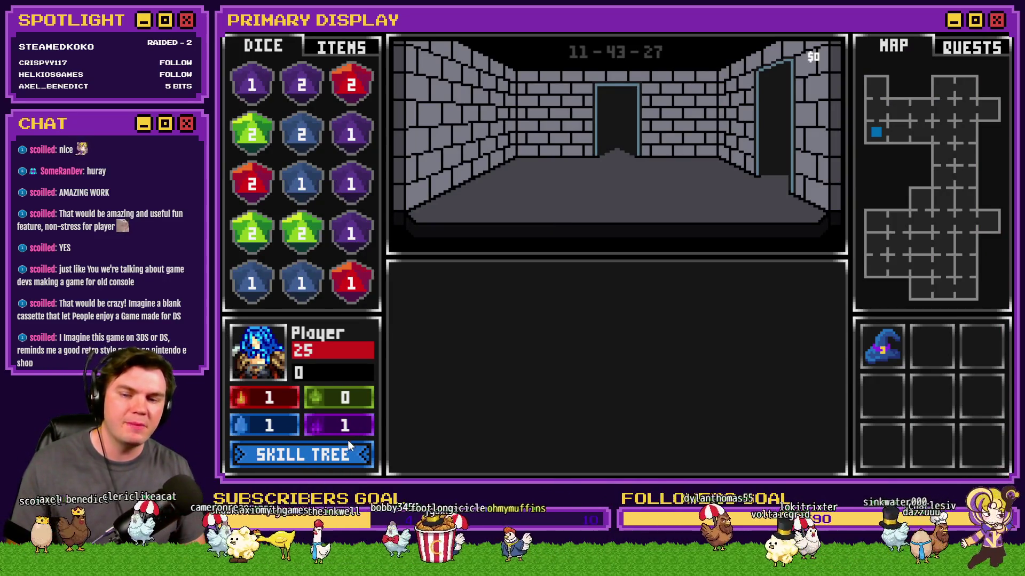
left_click(326, 456)
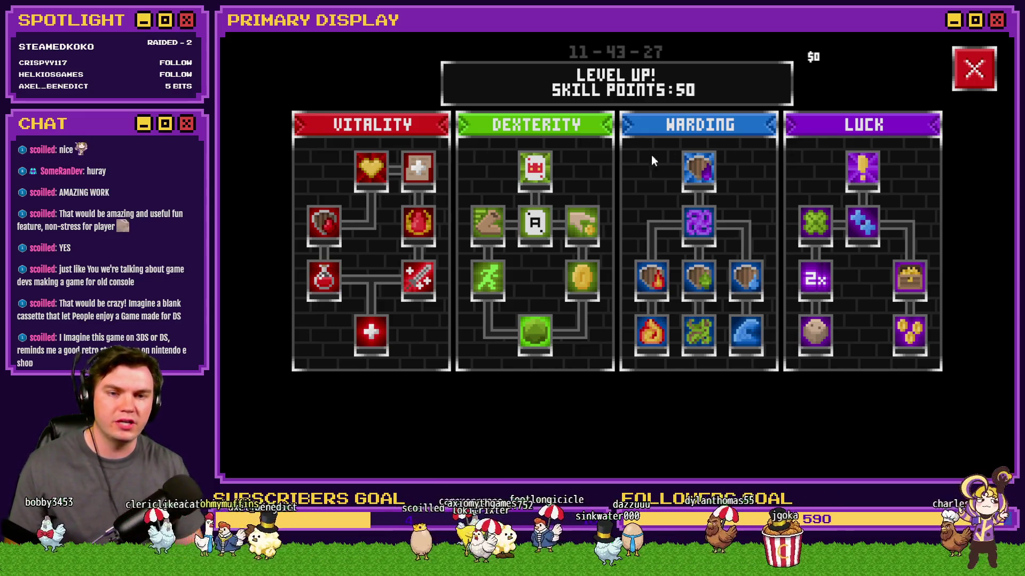
mouse_move(716, 346)
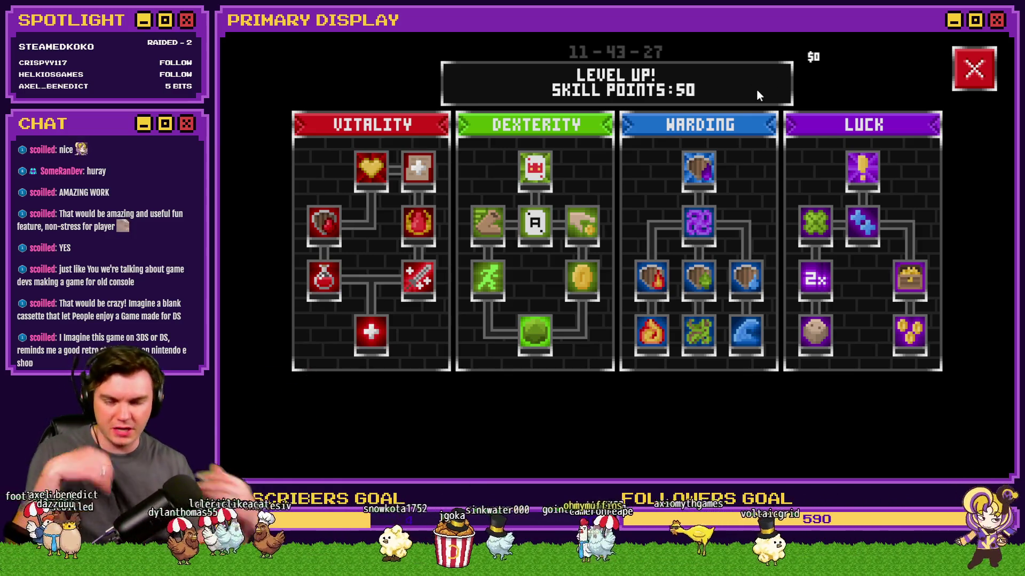
left_click(968, 67)
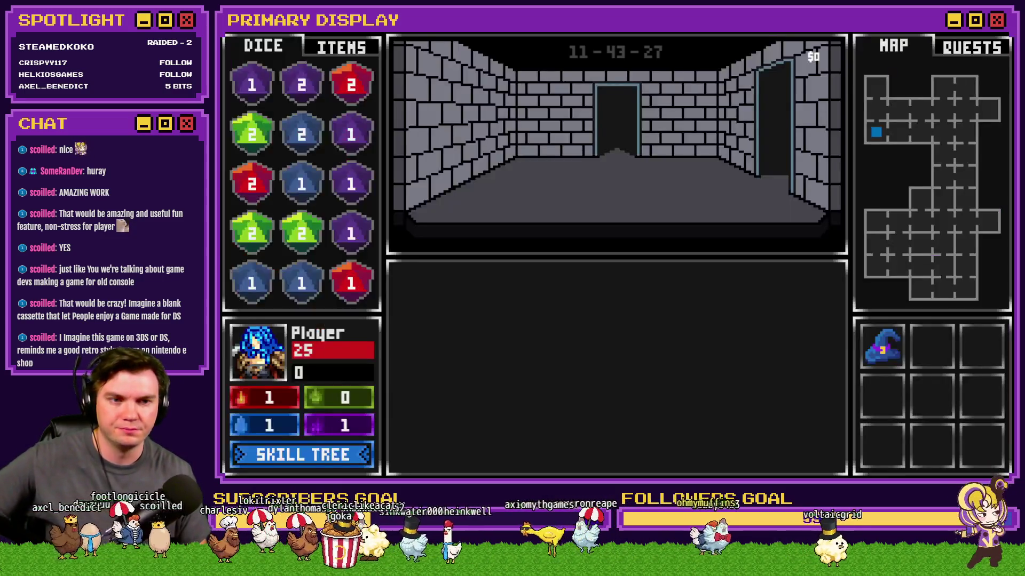
key("alt+F4")
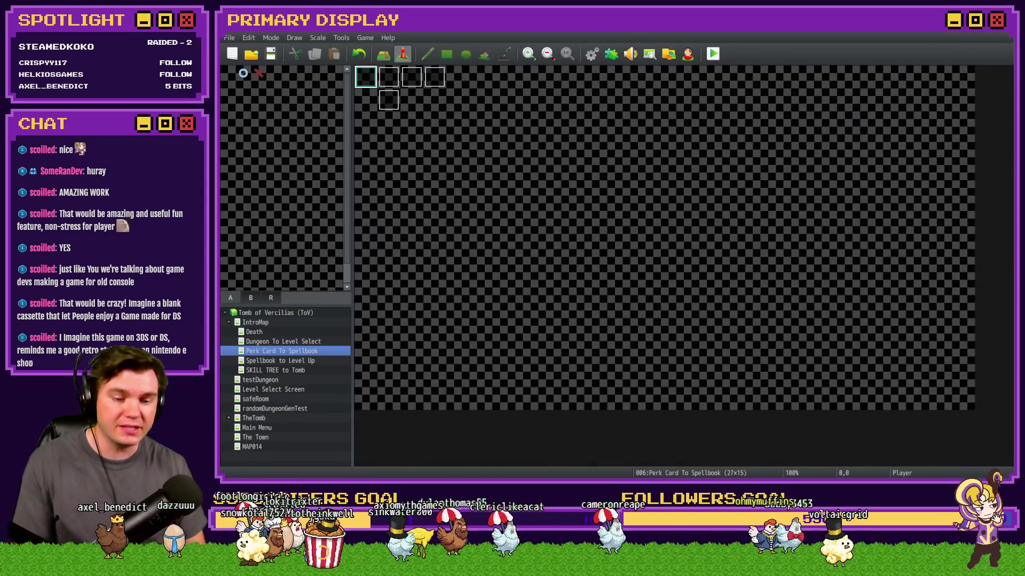
Add a Trello card 'Add character respec buttons in Skill Tree Menu' to Prep for Demo Release.
key("alt+Tab")
scroll(453, 358, "up", 10)
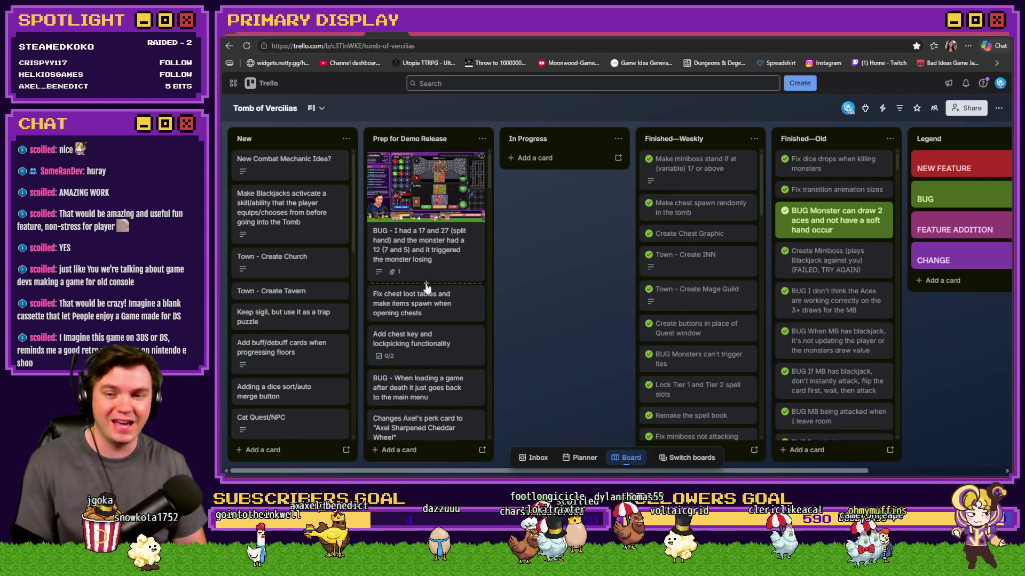
left_click(433, 284)
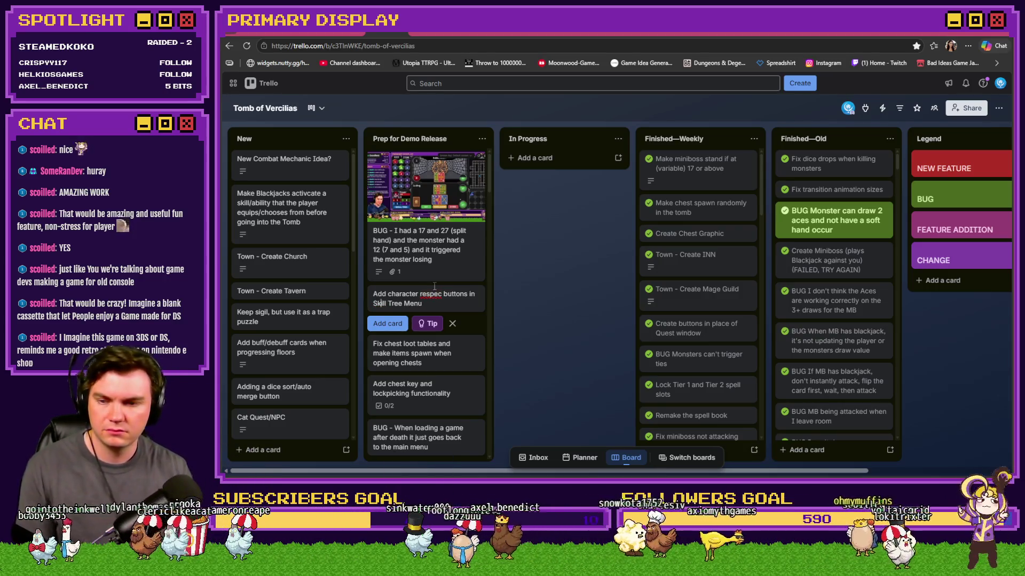
left_click(551, 298)
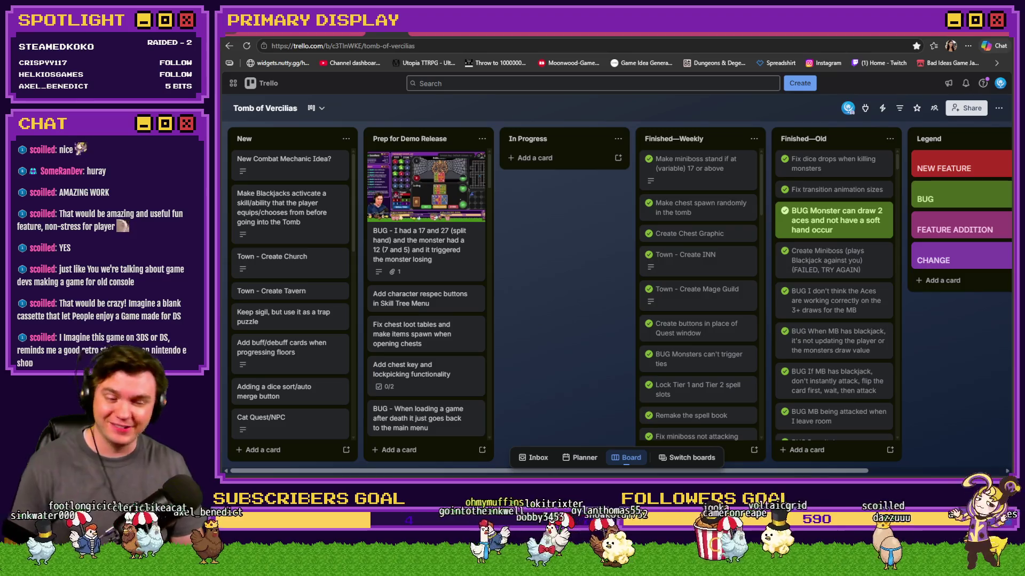
key("alt+Tab")
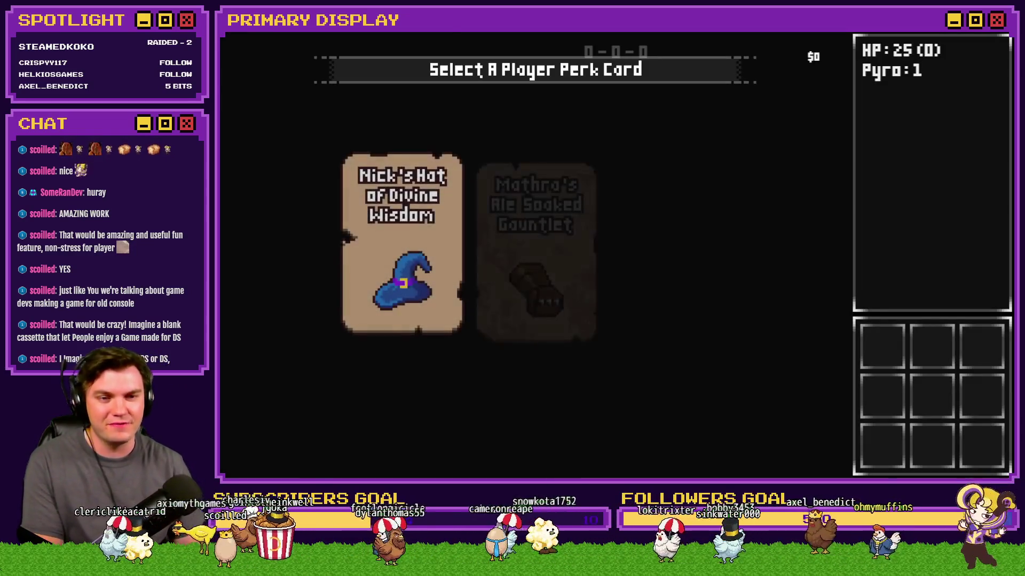
Choose the Coin of Axiomyth perk card and view the skill tree with 50 points.
left_click(694, 227)
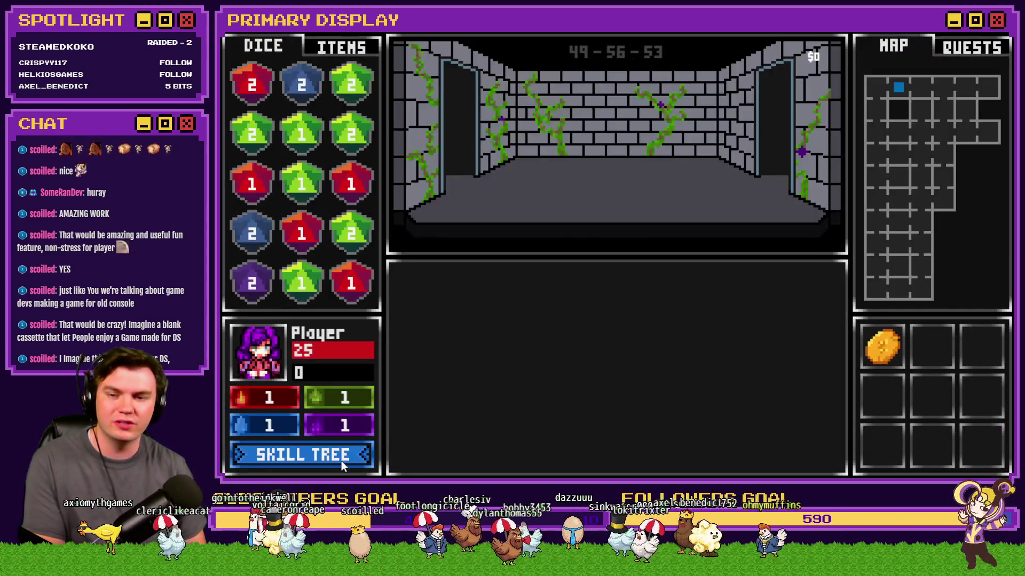
left_click(341, 460)
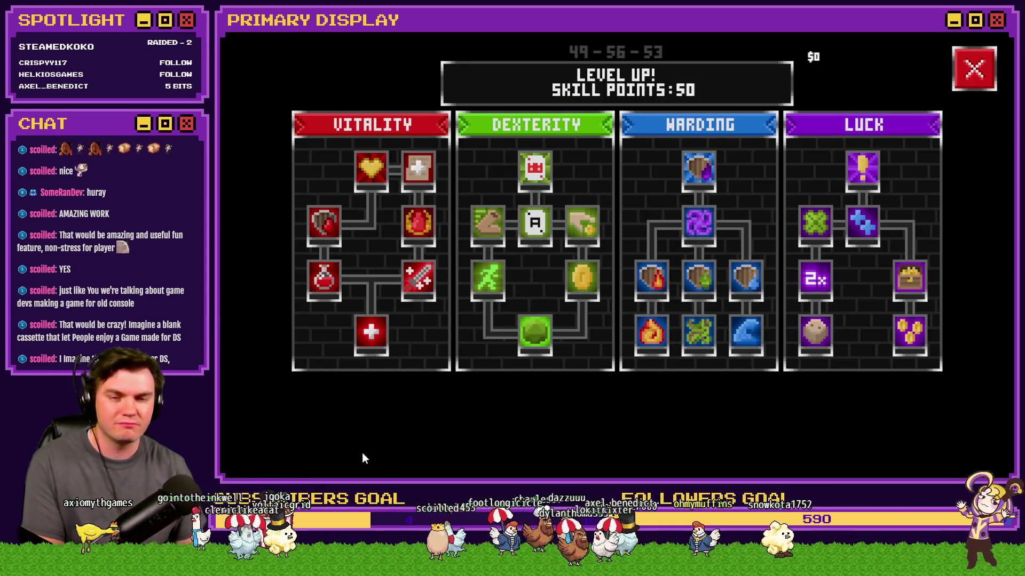